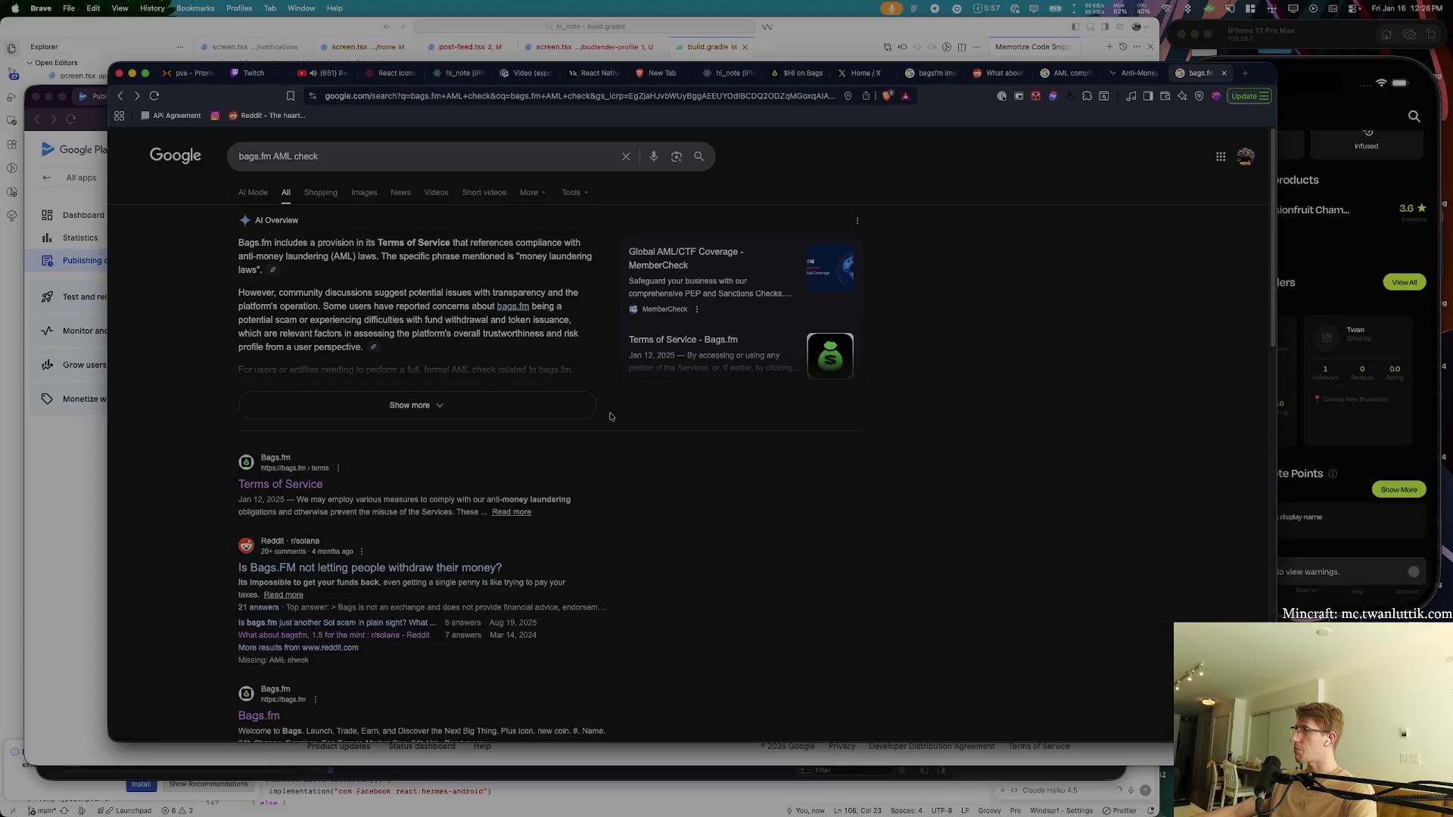
- Go forward to the bags.fm terms page and start a new tab with bags.fm entered
{"action": "key", "text": "super+bracketright"}
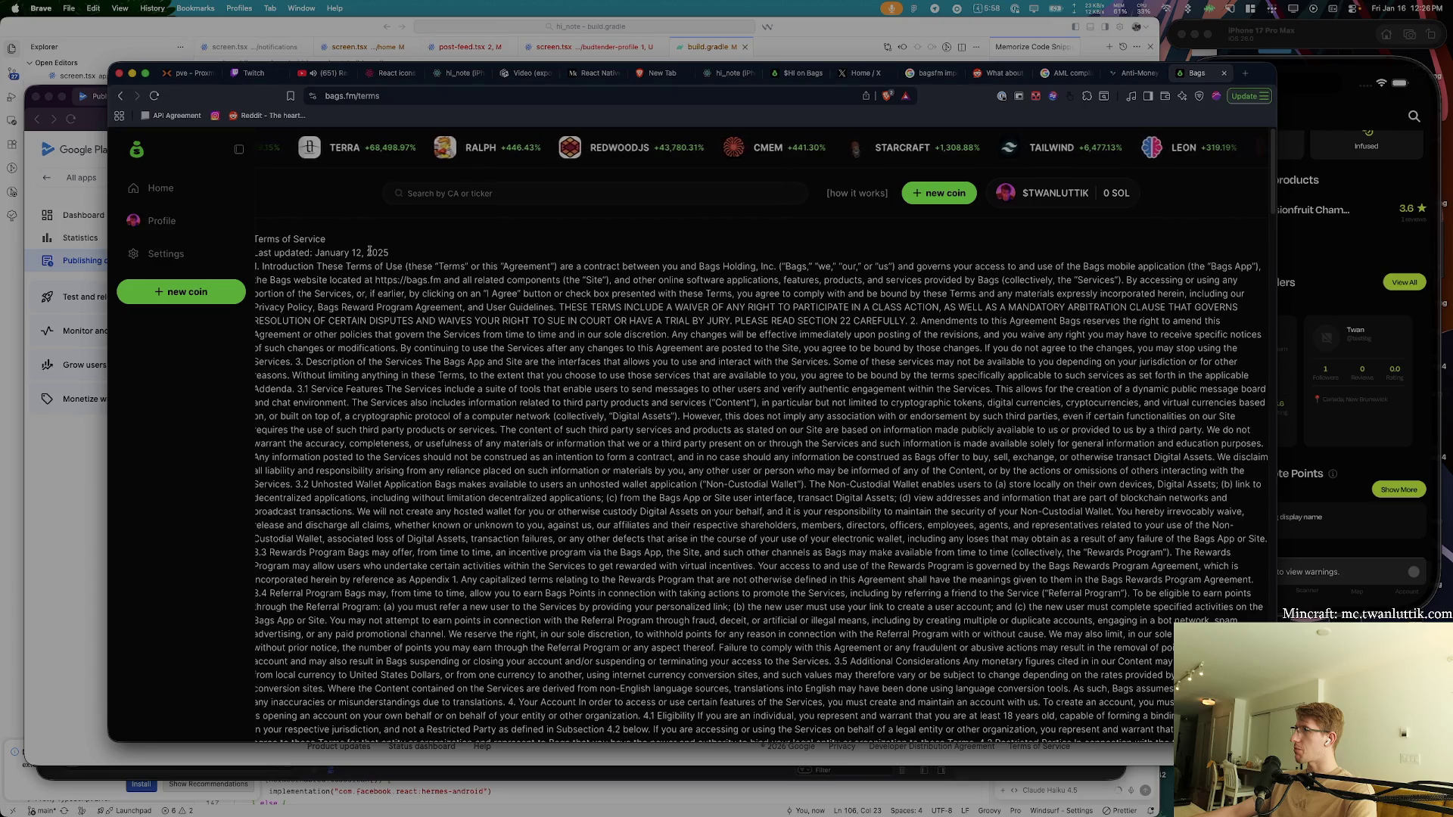
{"action": "key", "text": "super+t"}
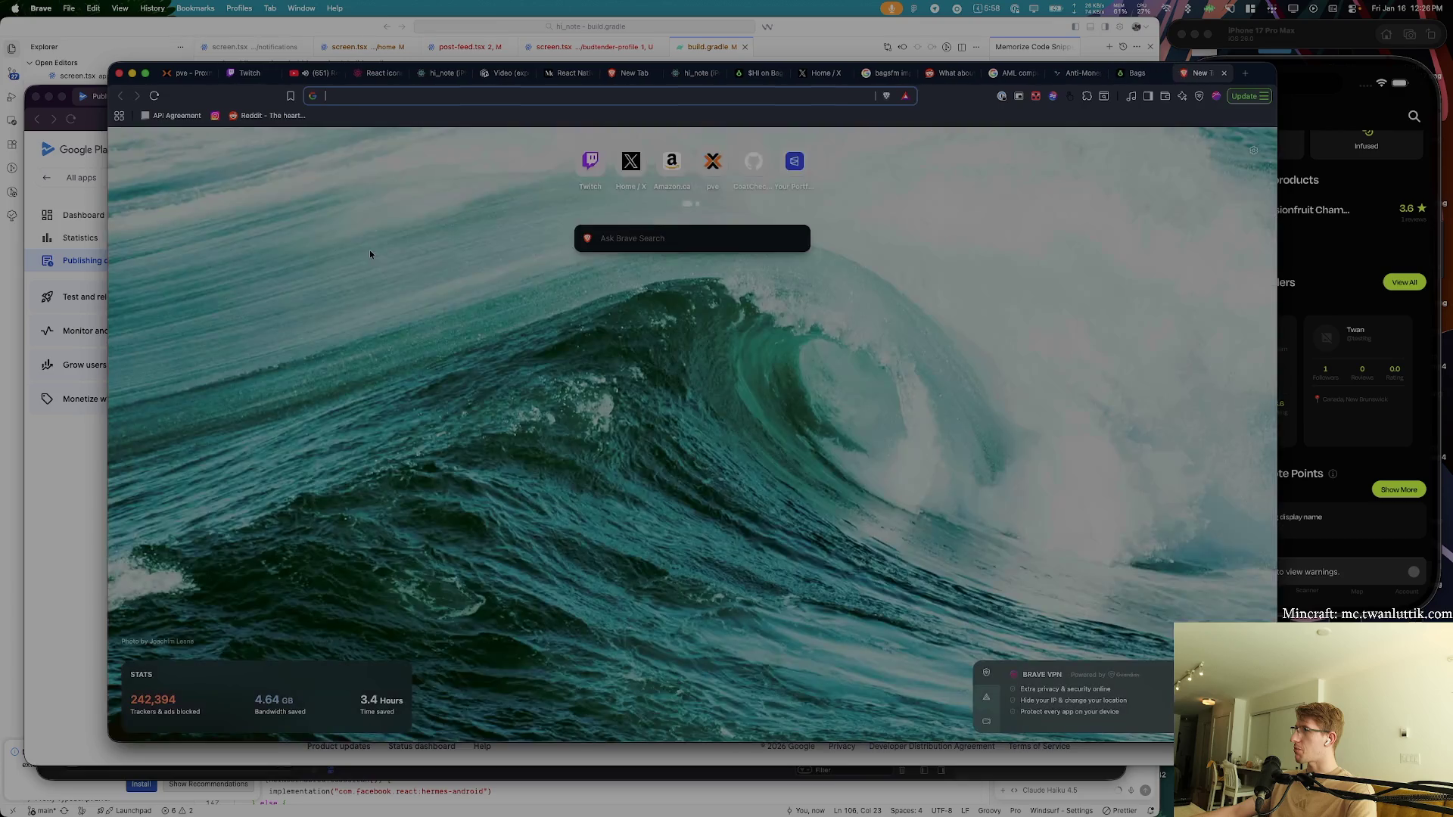
{"action": "type", "text": "bags"}
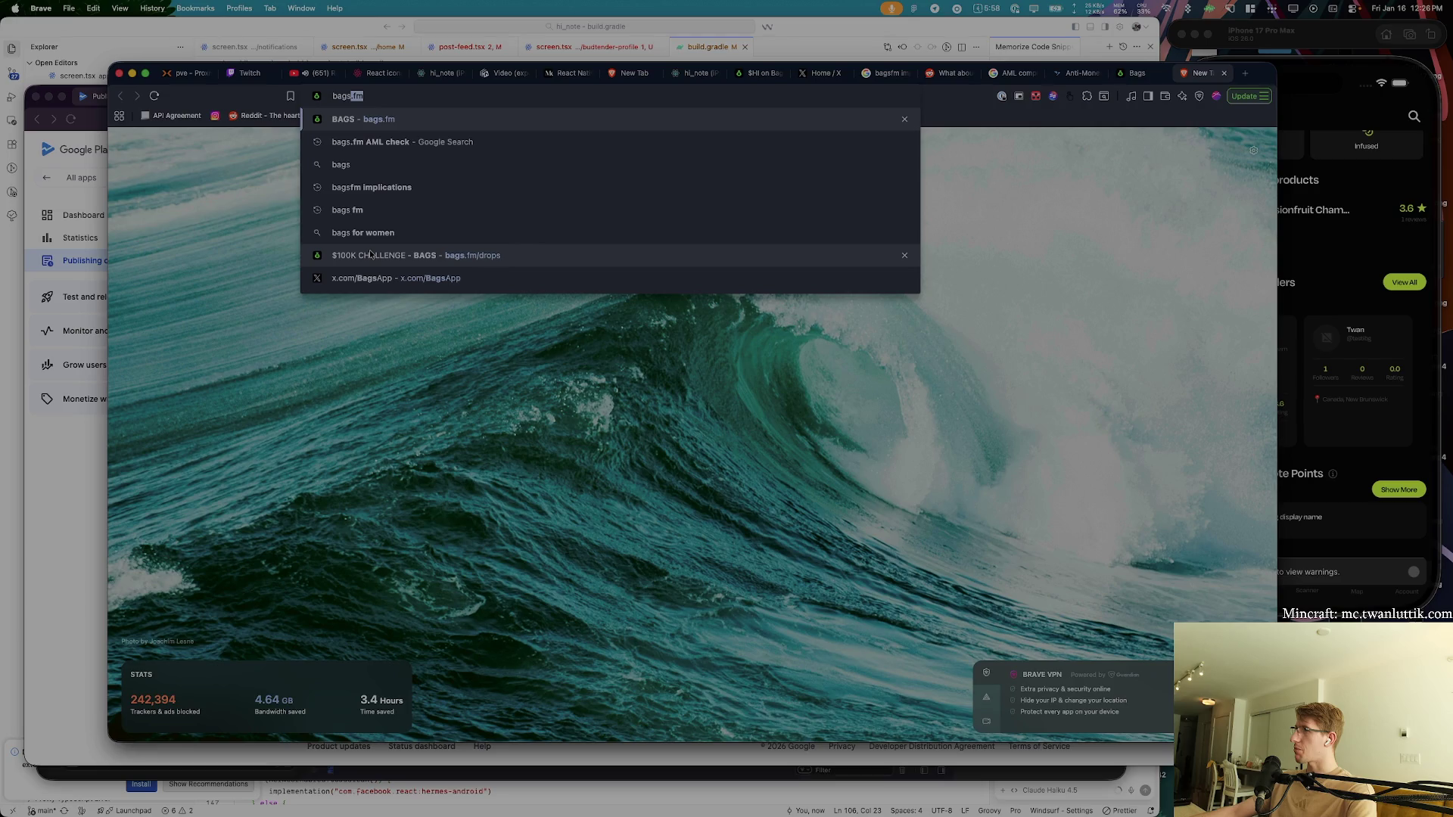
{"action": "type", "text": ".fm"}
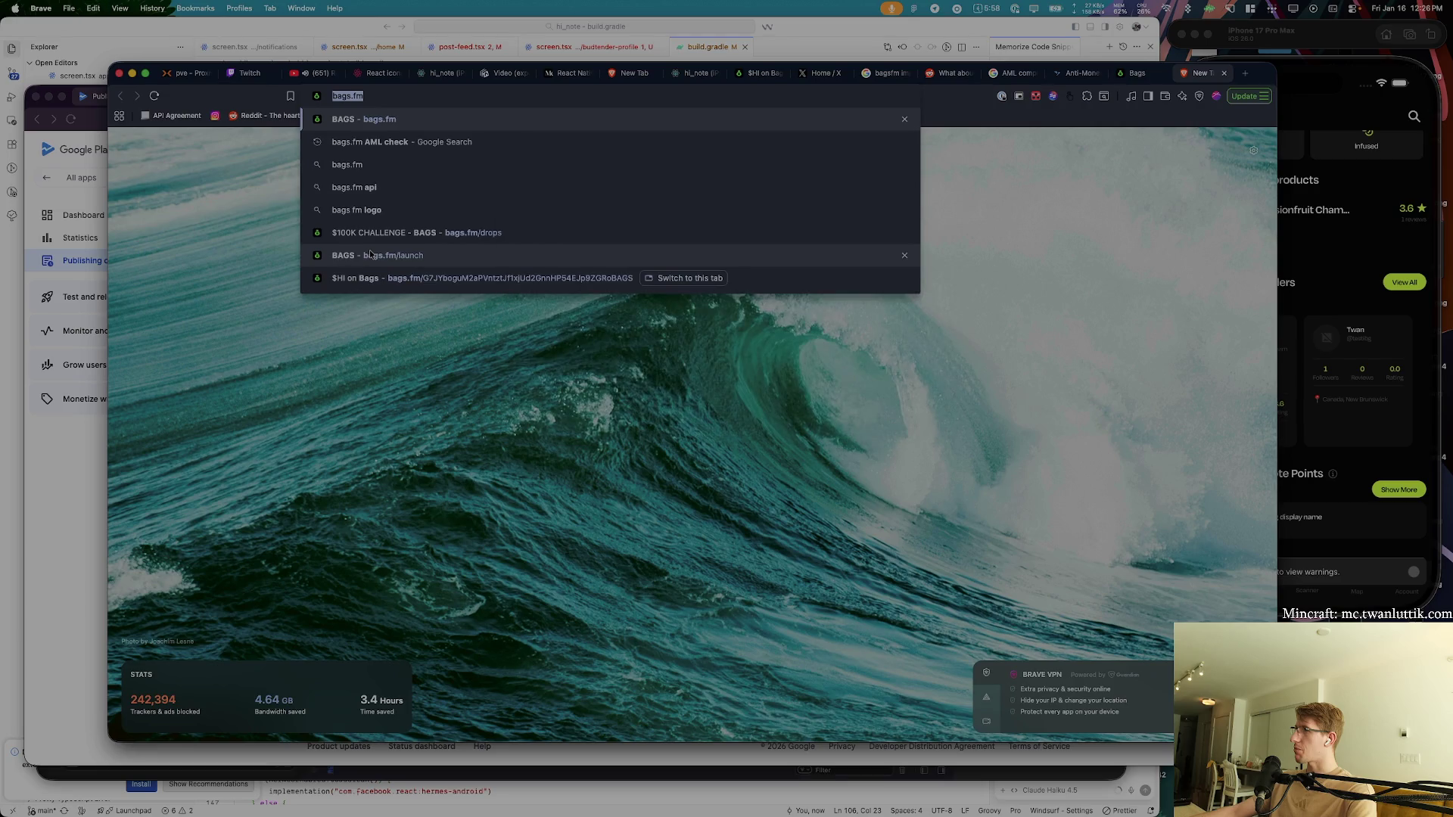
- Switch to the existing Bags tab and scroll down through the Terms of Service
{"action": "key", "text": "alt+space"}
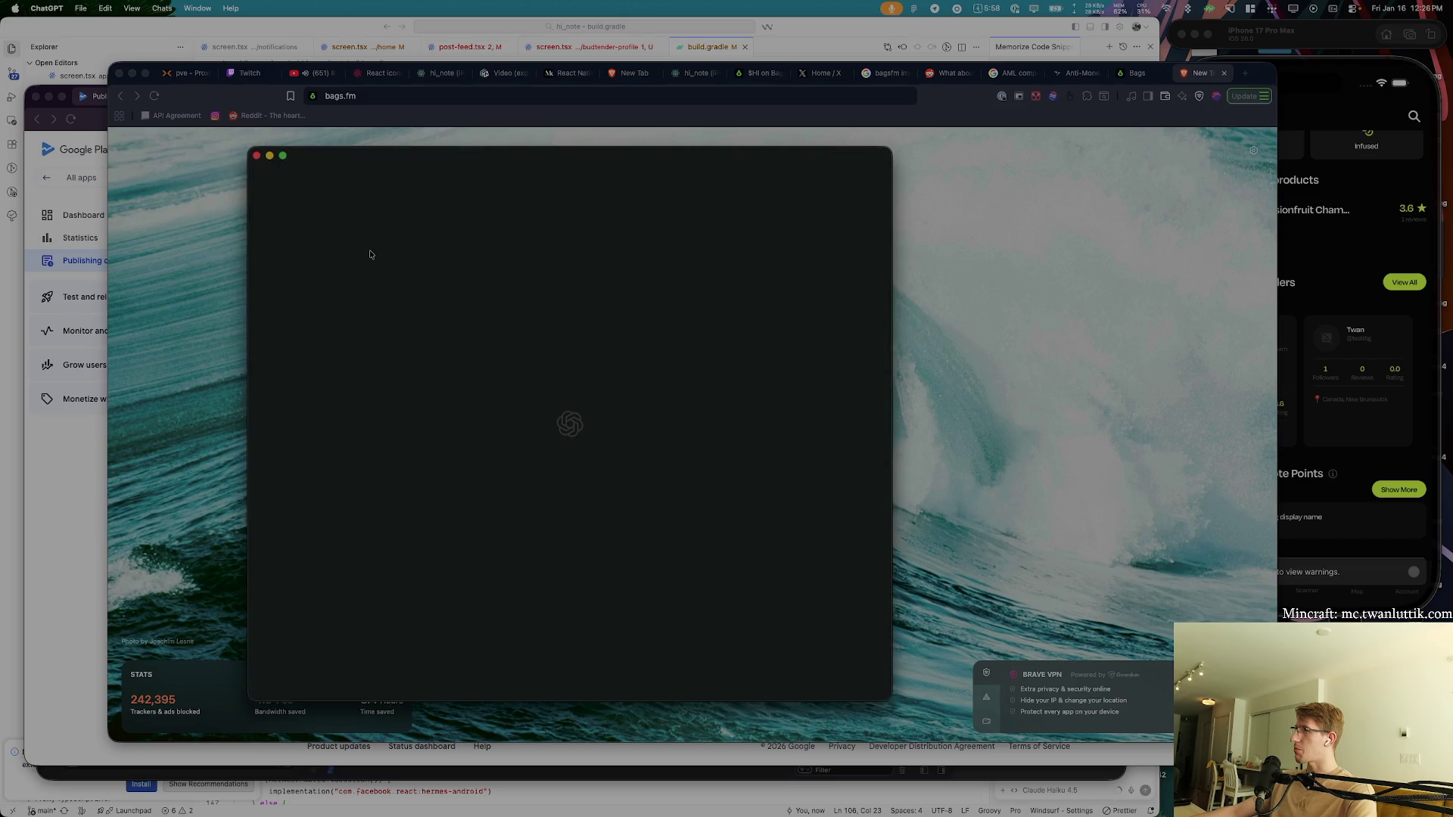
{"action": "key", "text": "alt+space"}
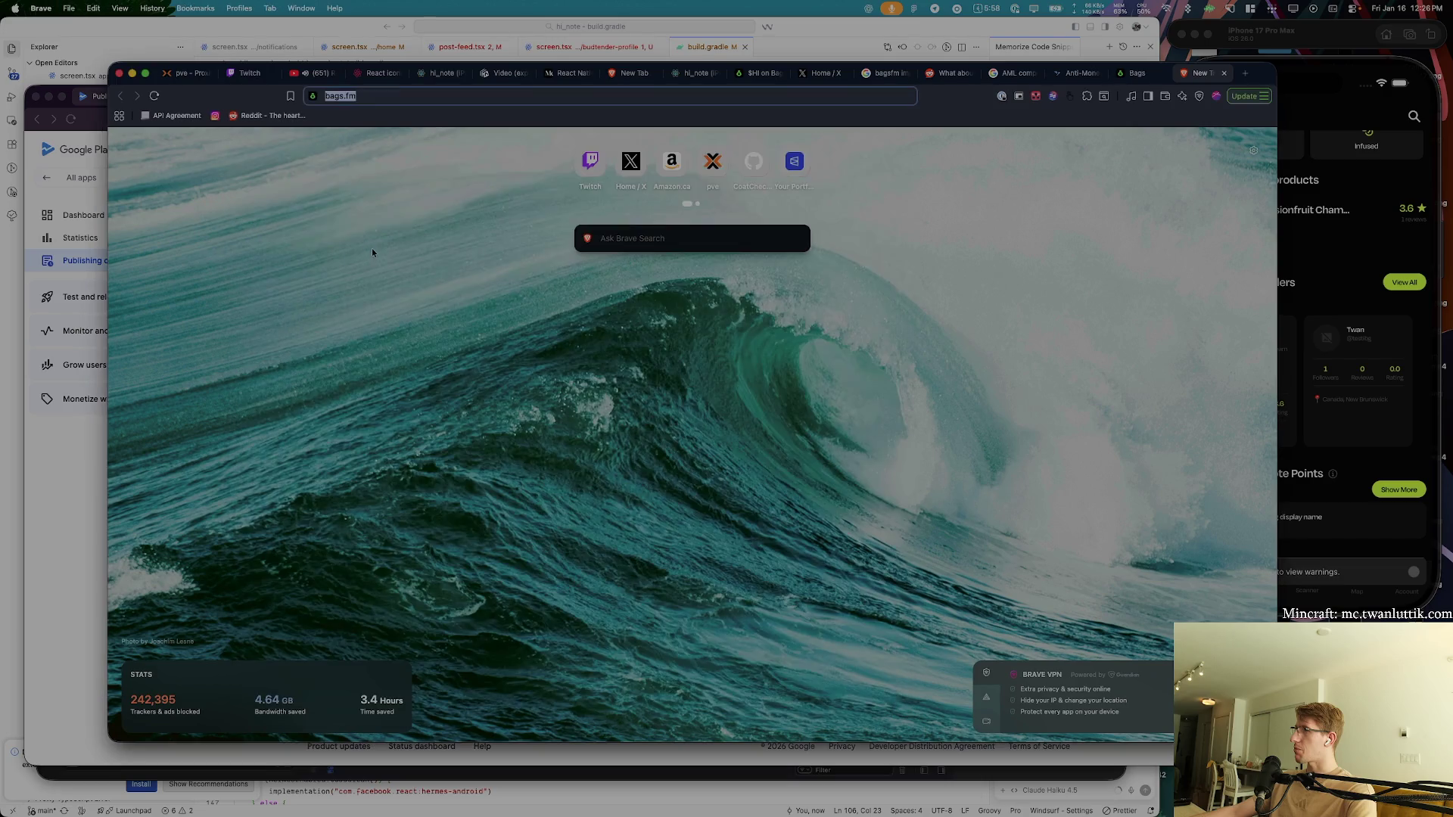
{"action": "key", "text": "Return"}
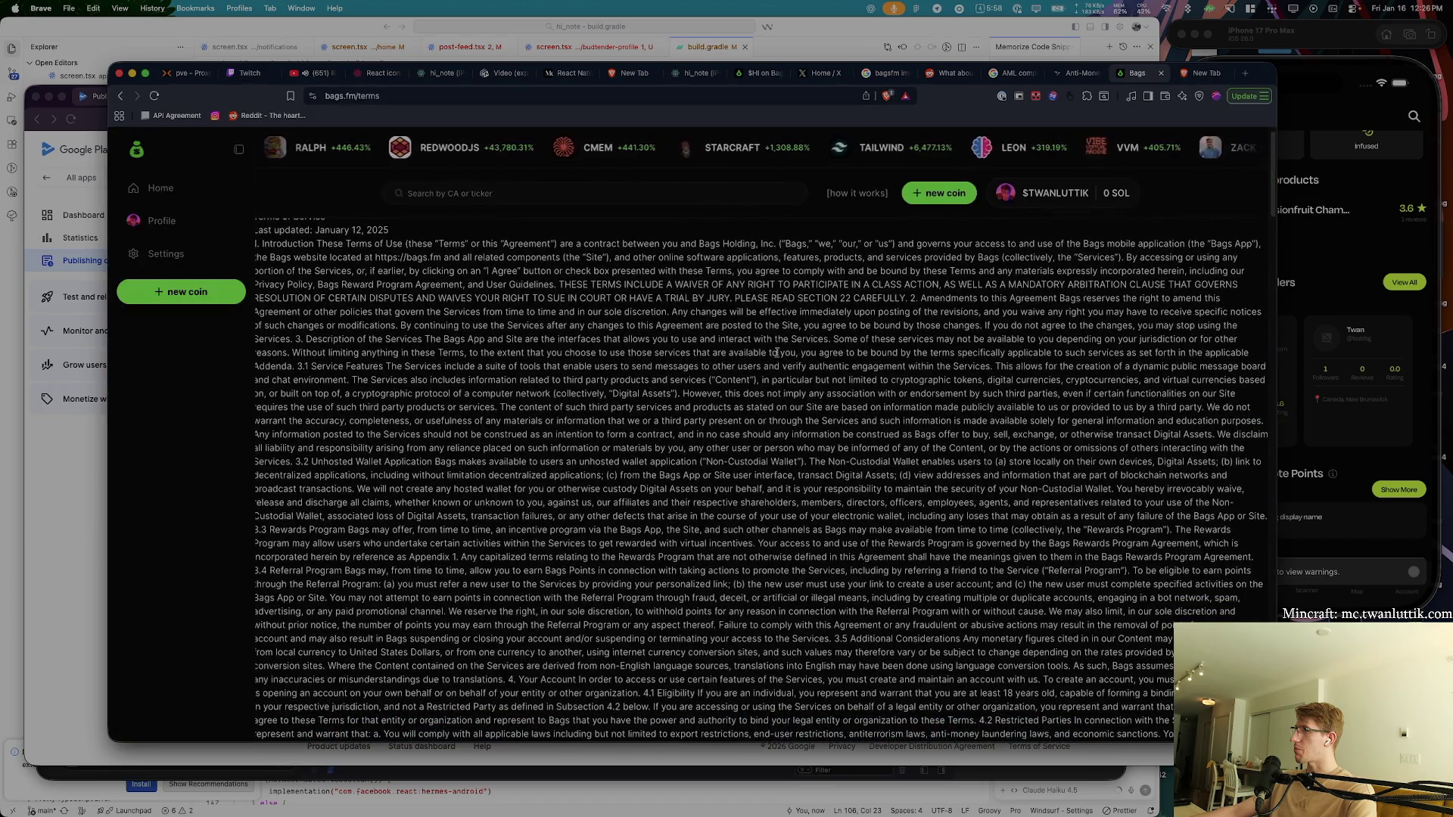
{"action": "scroll", "coordinate": [392, 347], "scroll_direction": "down", "scroll_amount": 20}
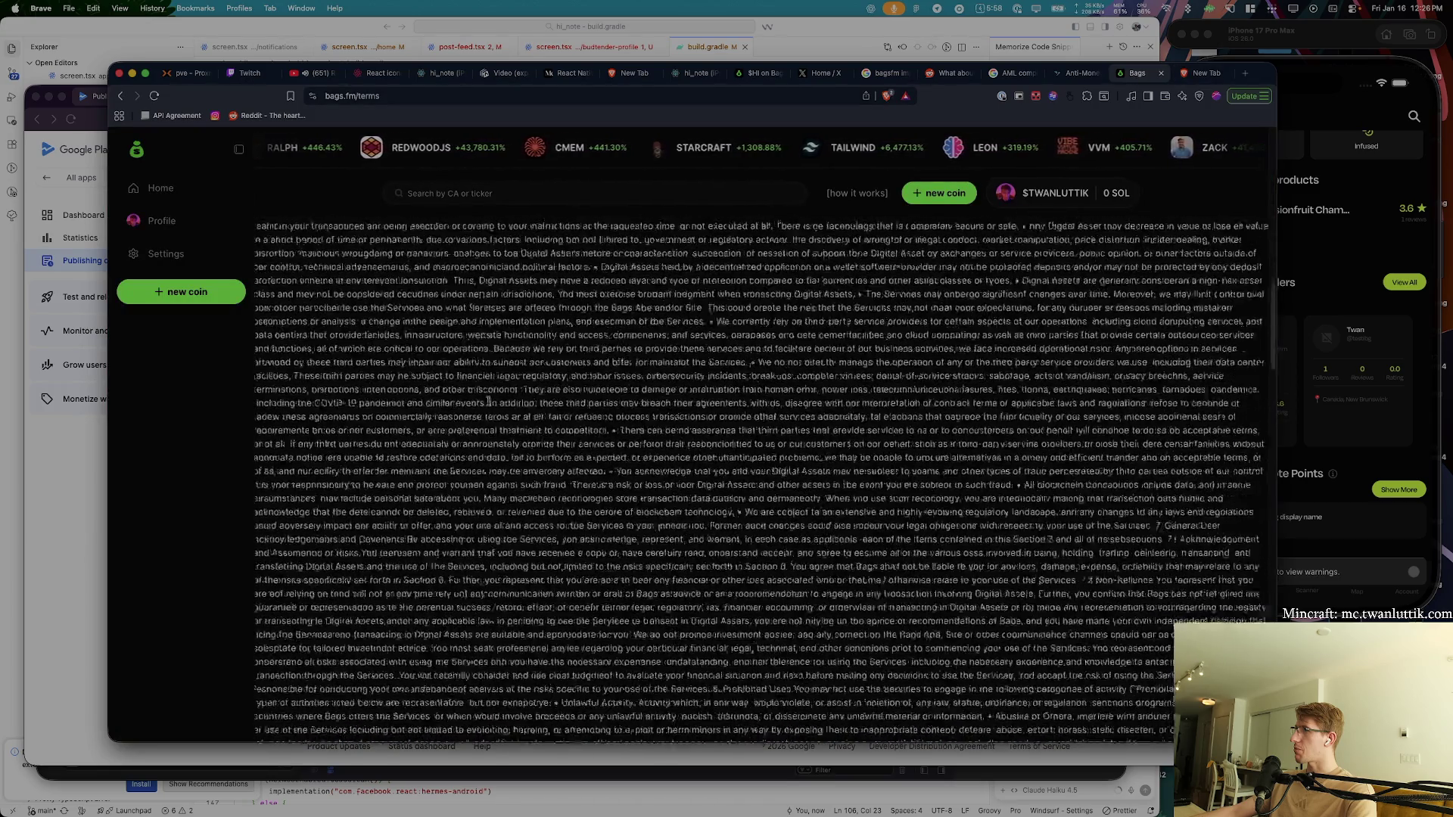
{"action": "scroll", "coordinate": [492, 405], "scroll_direction": "down", "scroll_amount": 20}
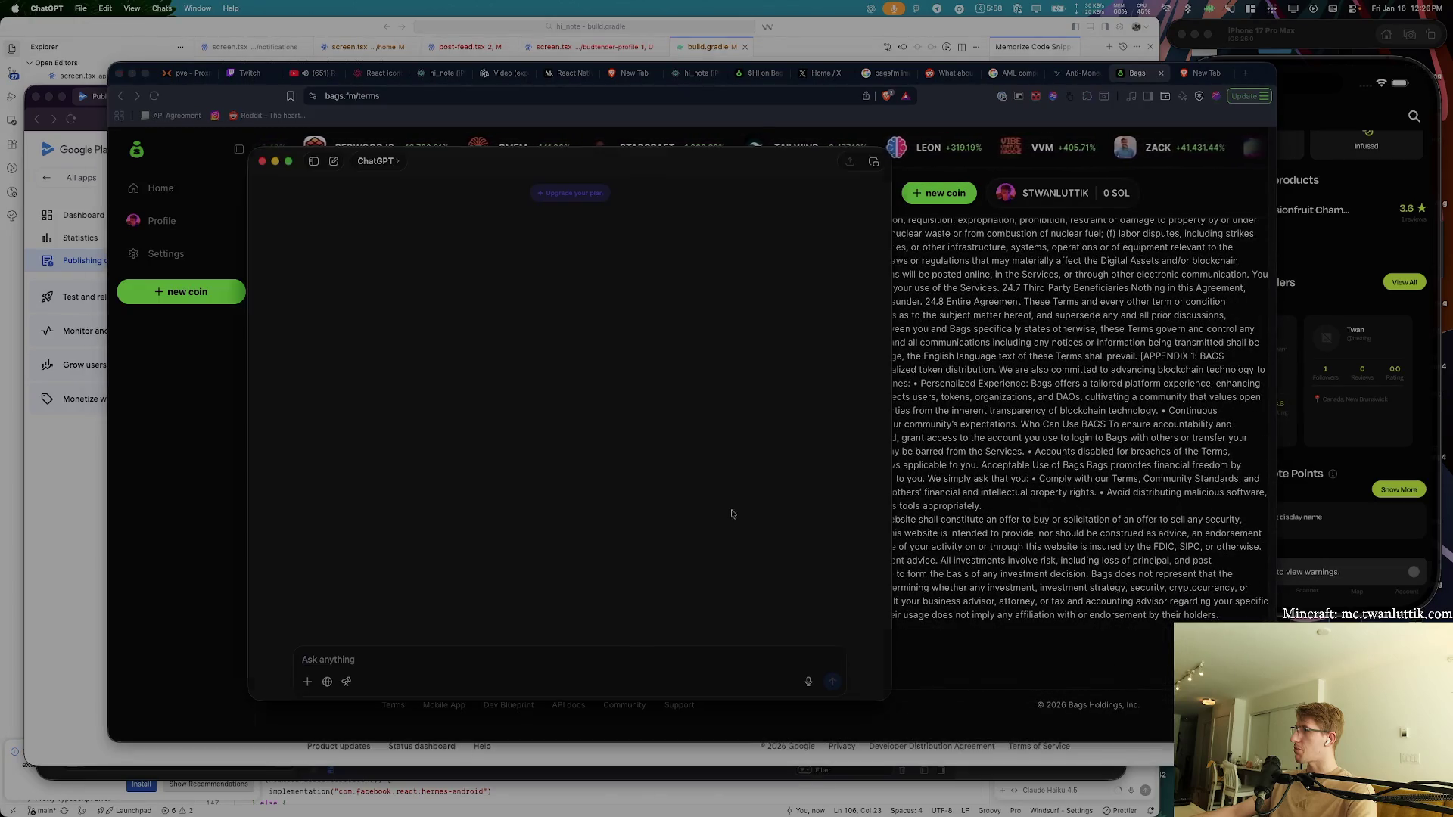
- From the Bags terms tab, ask ChatGPT's quick chat 'when did bags.fm got created?'
{"action": "key", "text": "alt+space"}
{"action": "key", "text": "Escape"}
{"action": "key", "text": "super+t"}
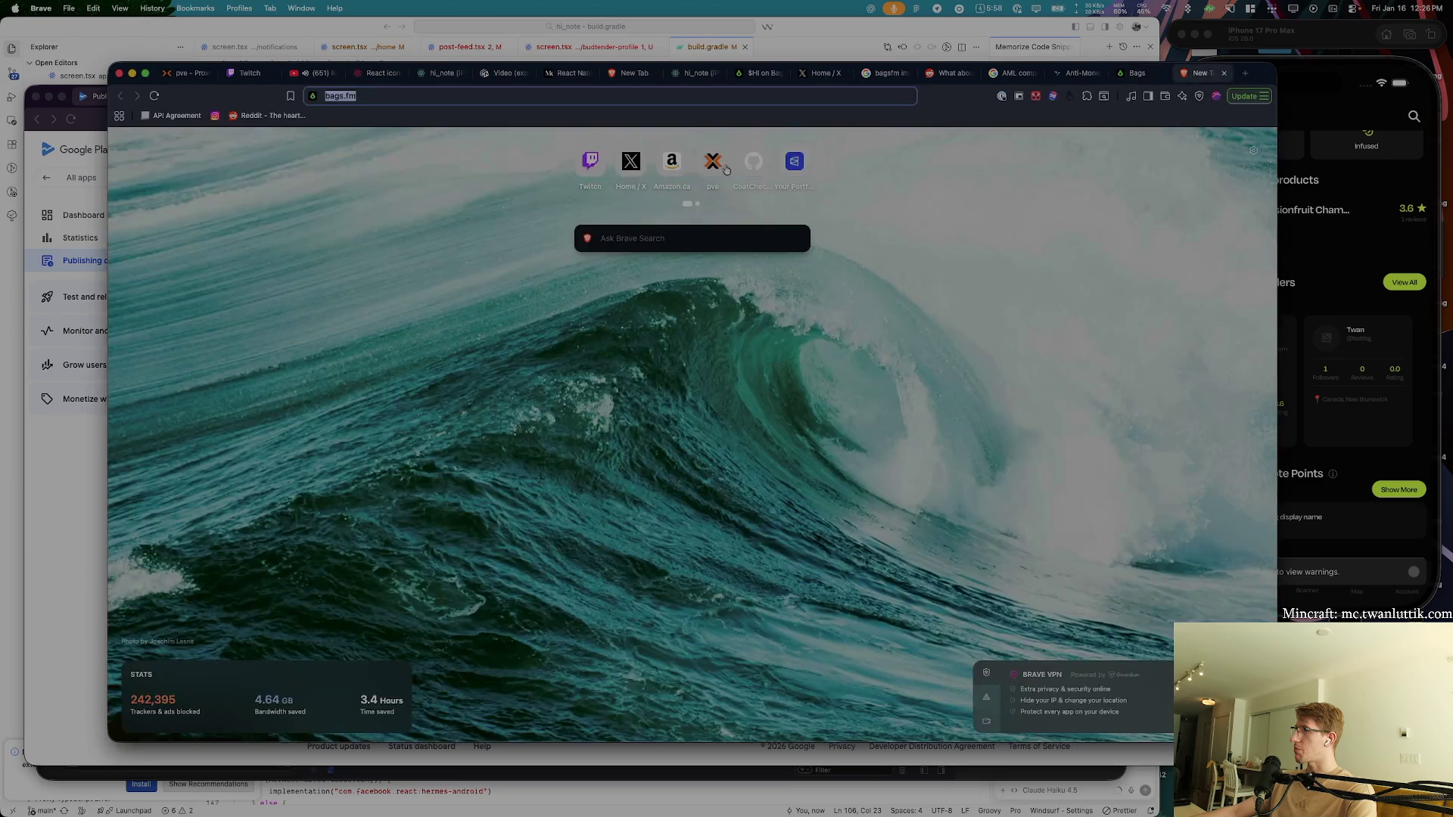
{"action": "left_click", "coordinate": [1131, 73]}
{"action": "key", "text": "alt+space"}
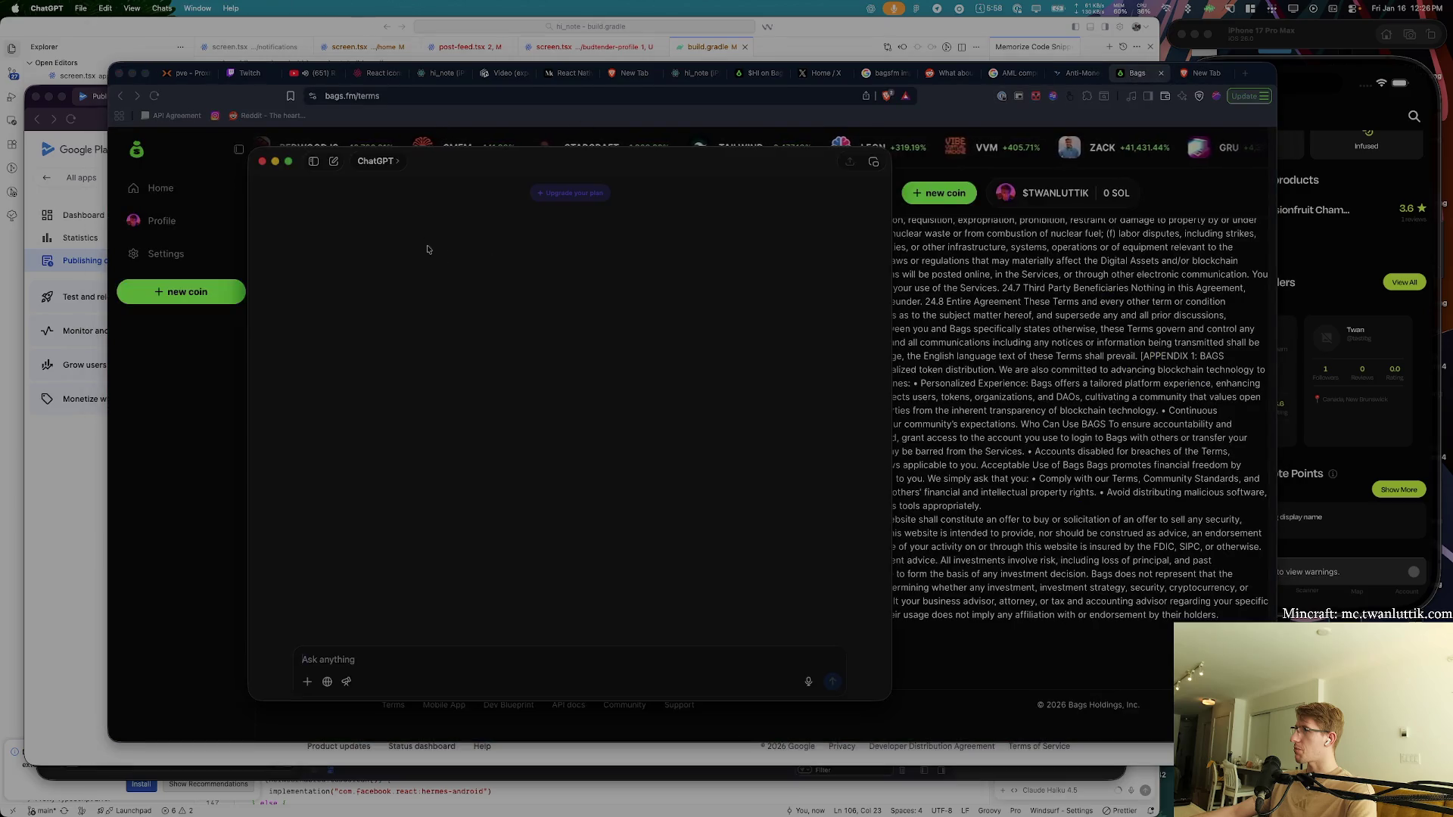
{"action": "type", "text": "bags.fmwh"}
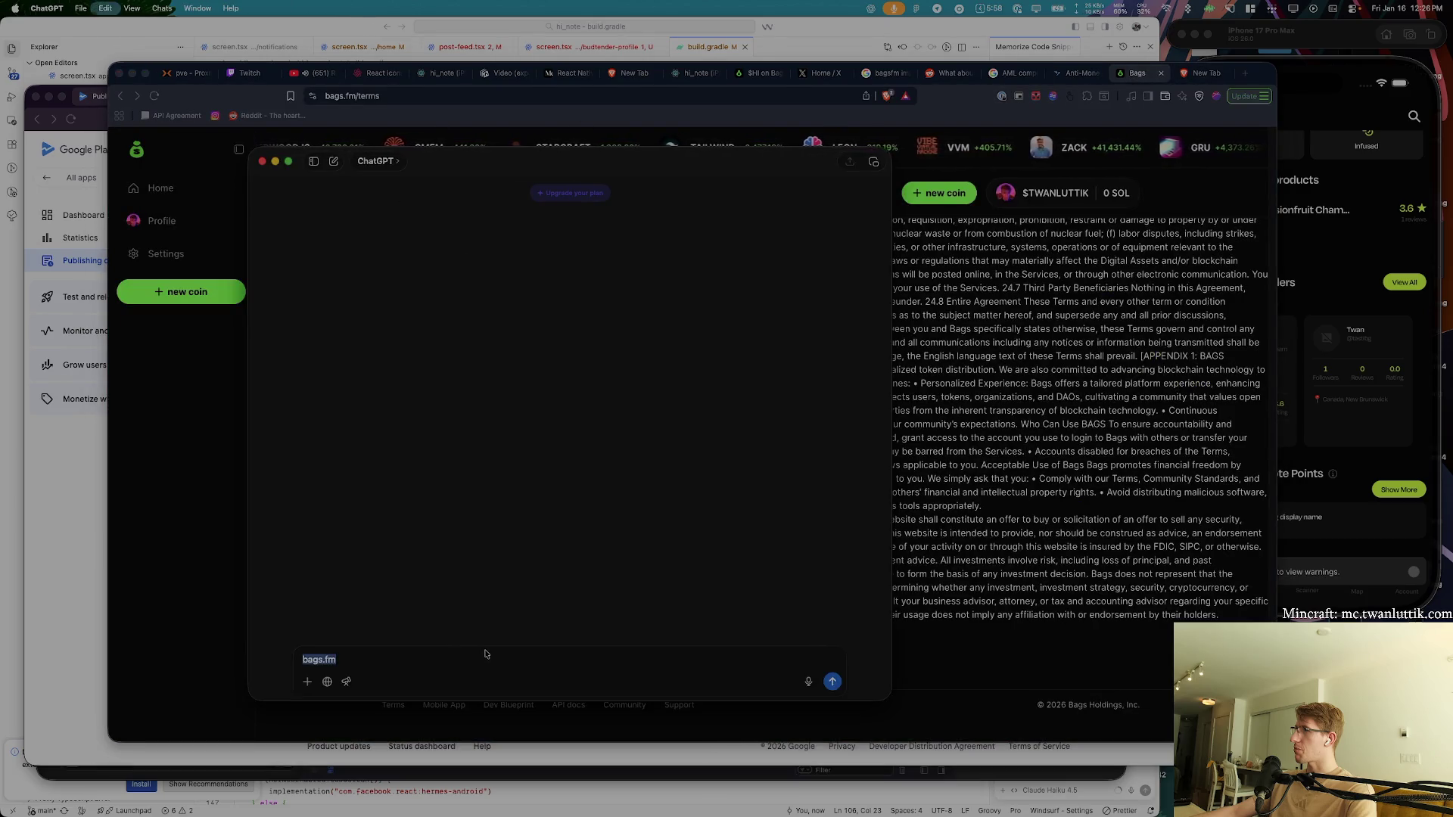
{"action": "type", "text": "en did bags.fm c"}
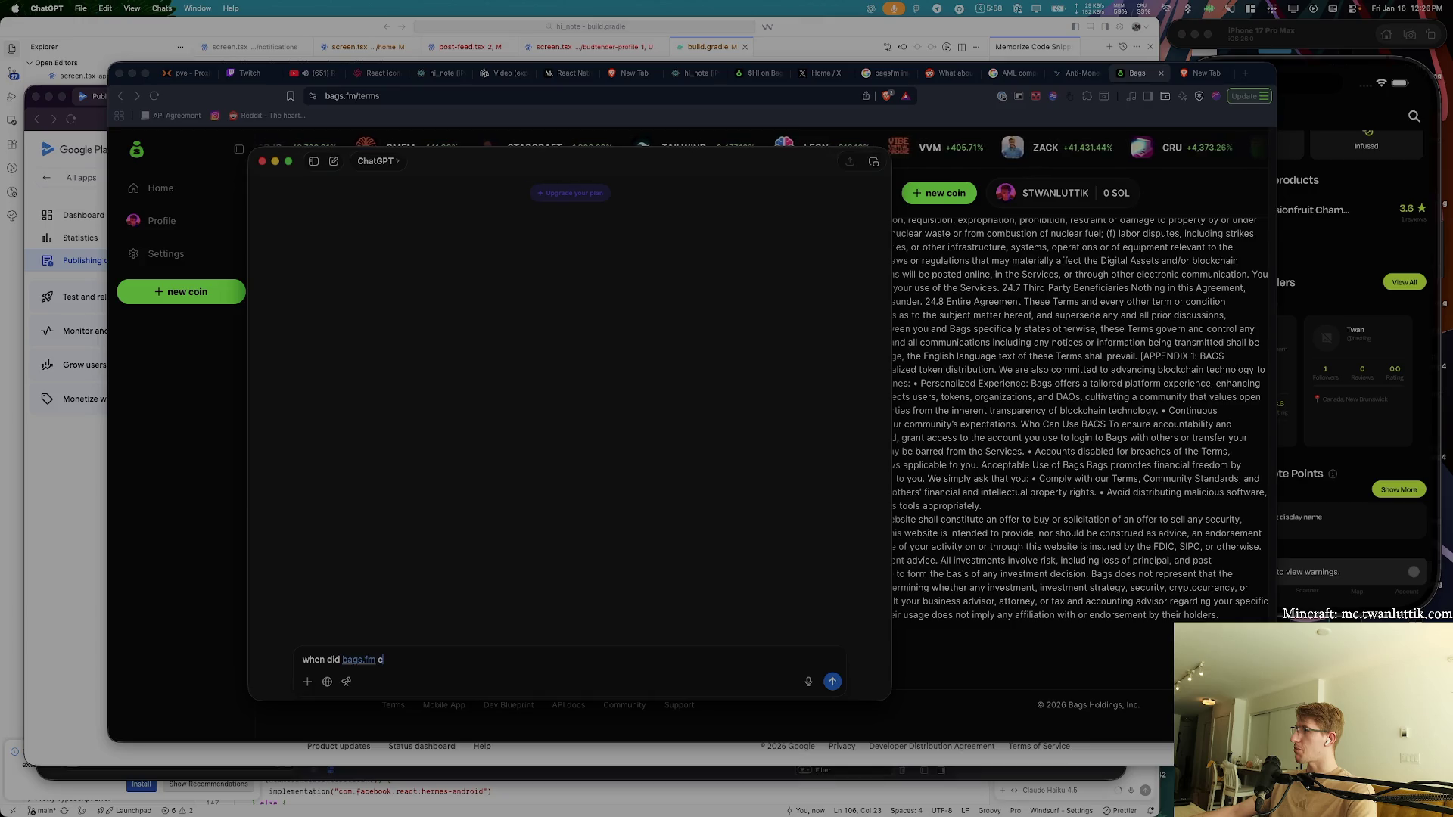
{"action": "key", "text": "BackSpace"}
{"action": "type", "text": "got created?"}
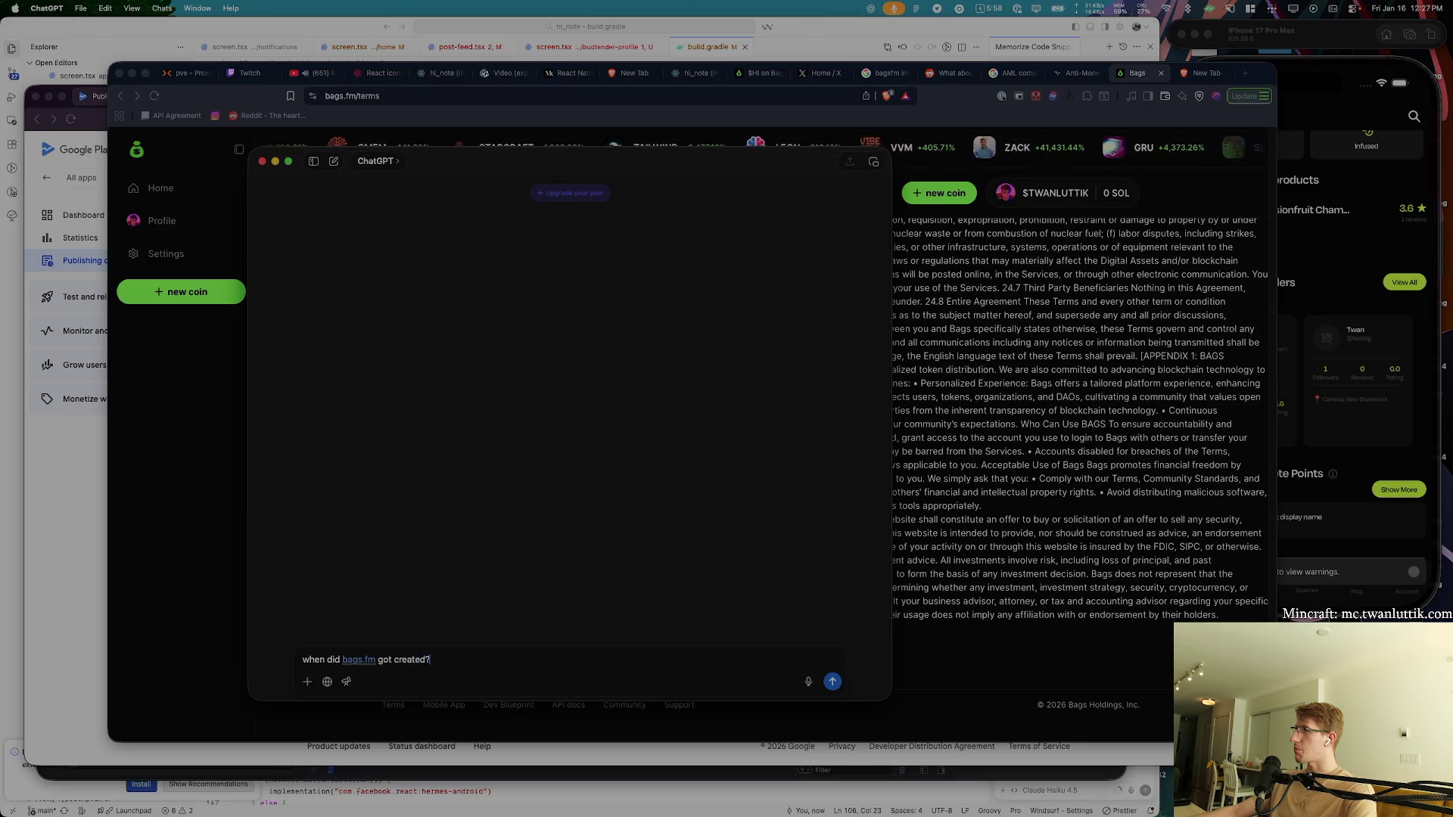
{"action": "key", "text": "Return"}
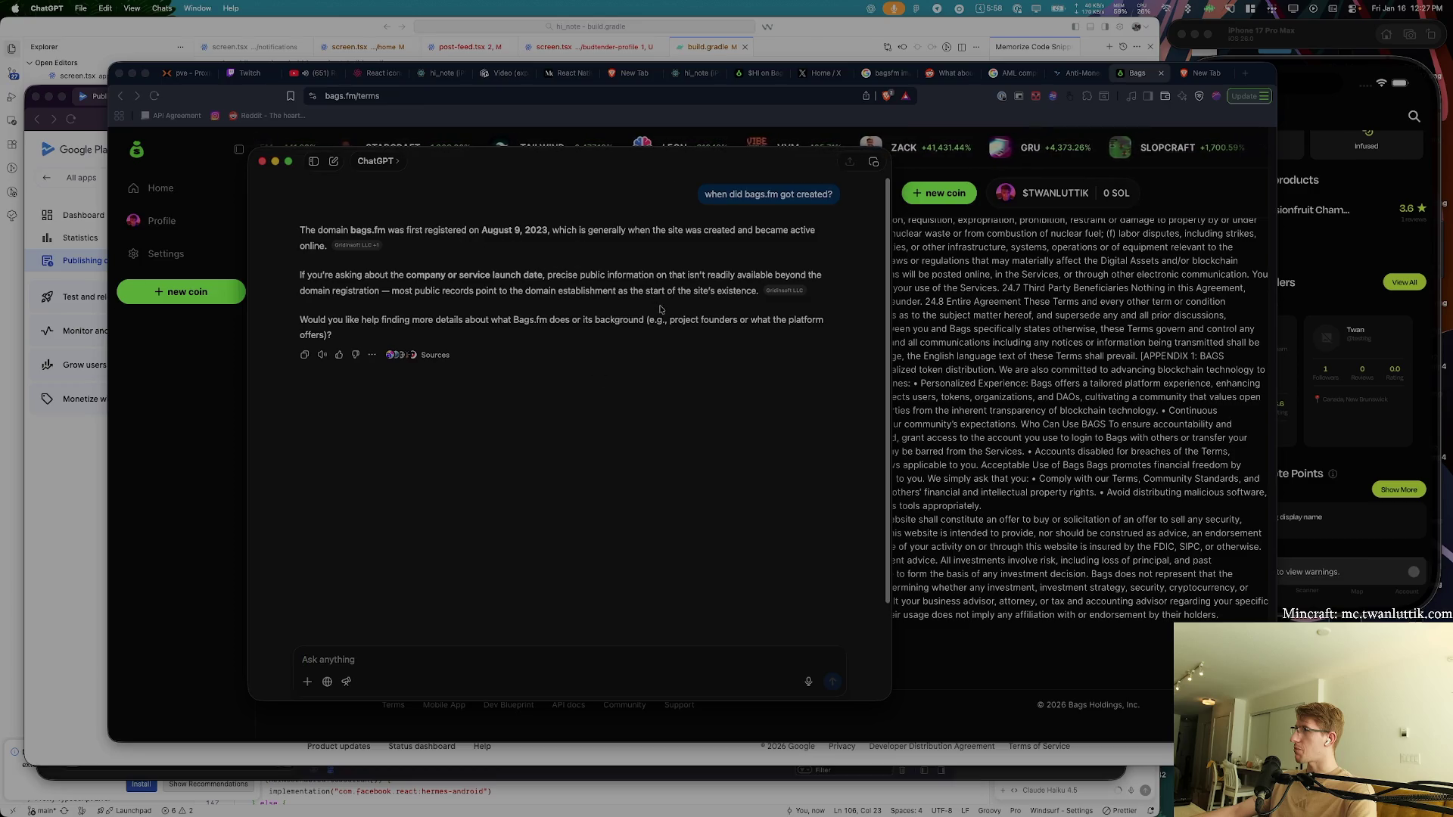
- Follow up by asking when bags.fm launched, then return to the Bags terms page
{"action": "mouse_move", "coordinate": [349, 251]}
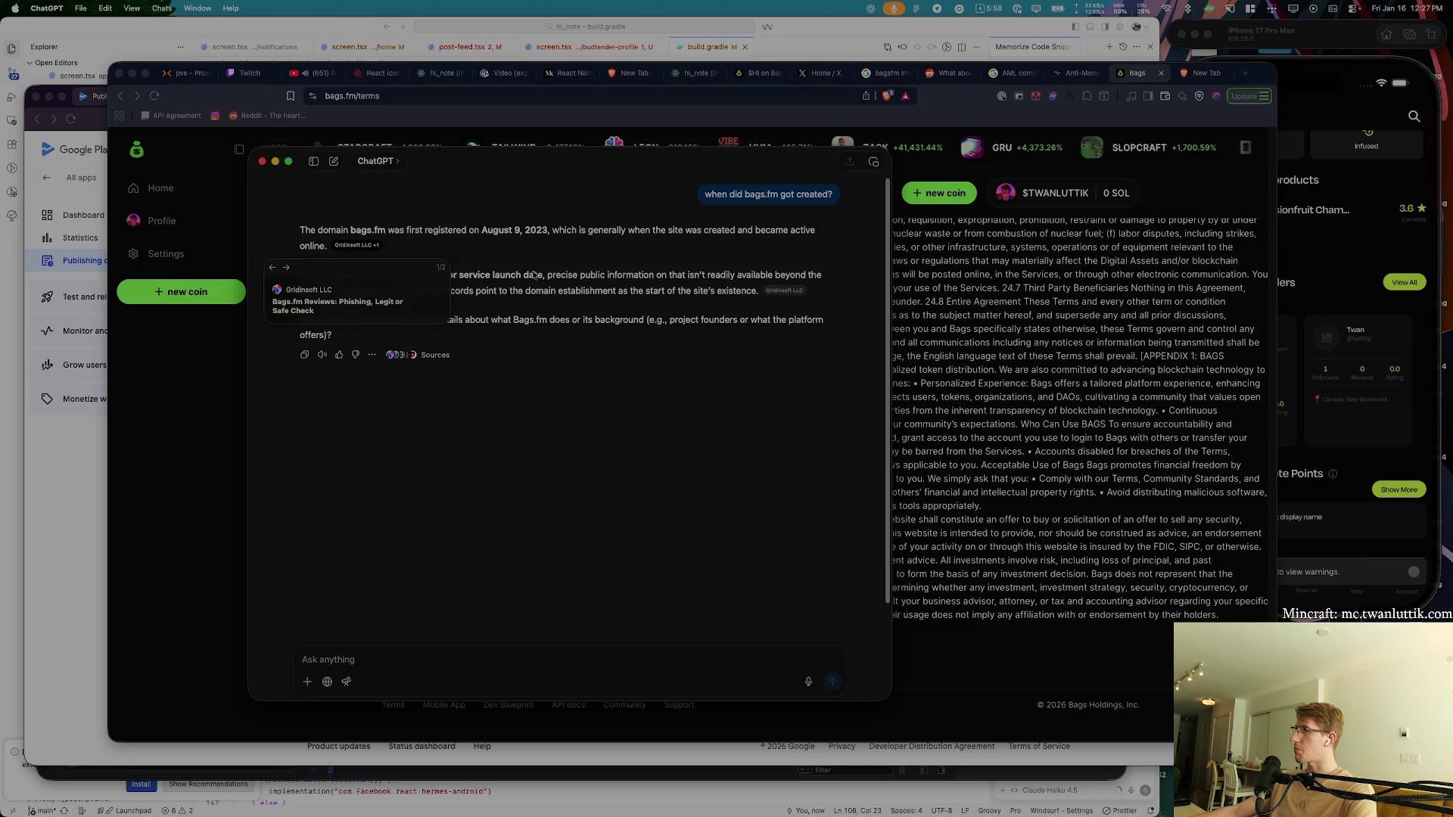
{"action": "type", "text": "when was their launch dat"}
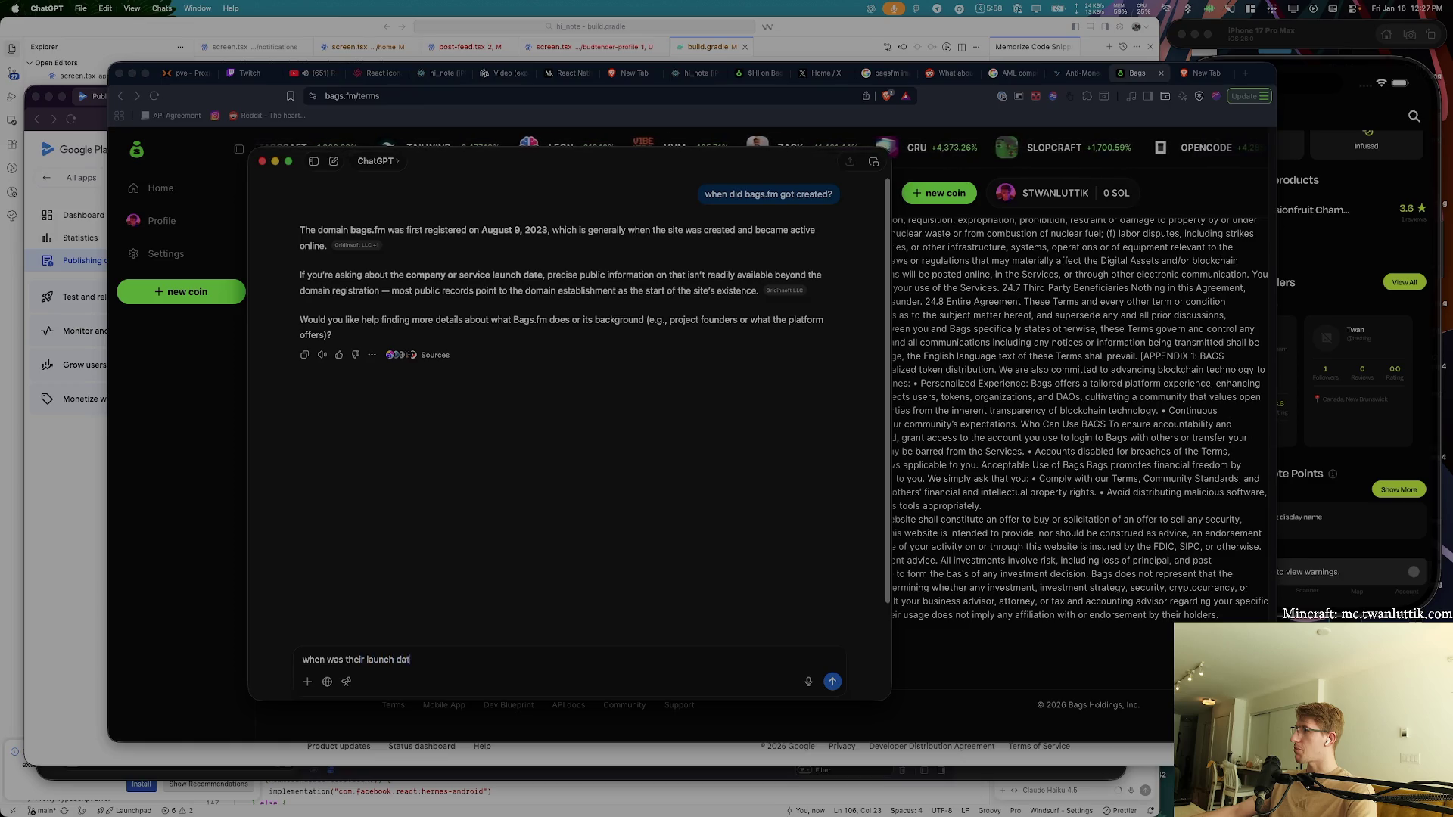
{"action": "type", "text": "e"}
{"action": "key", "text": "Return"}
{"action": "scroll", "coordinate": [998, 376], "scroll_direction": "down", "scroll_amount": 10}
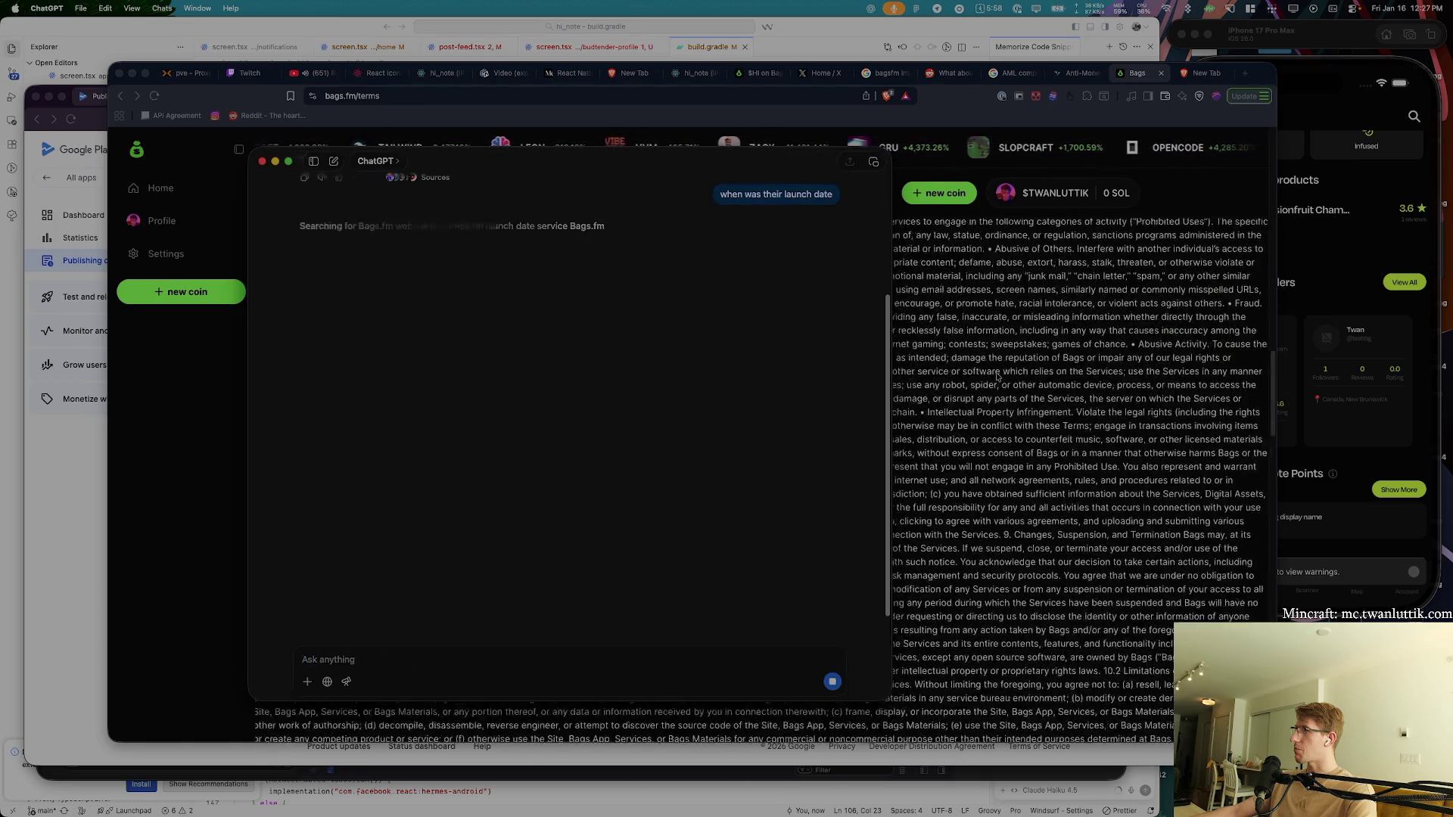
{"action": "scroll", "coordinate": [997, 376], "scroll_direction": "up", "scroll_amount": 10}
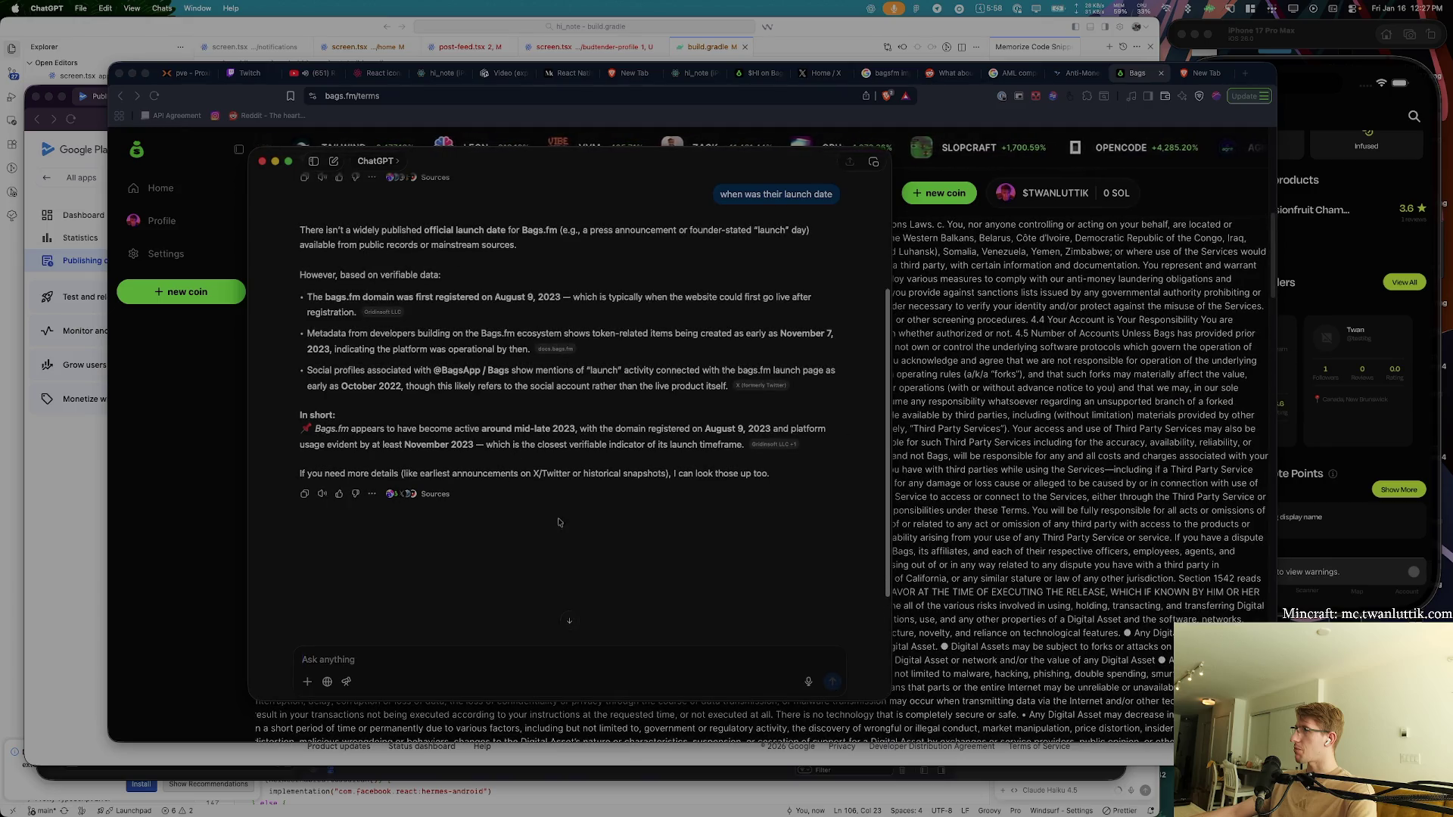
{"action": "type", "text": "check twitter please"}
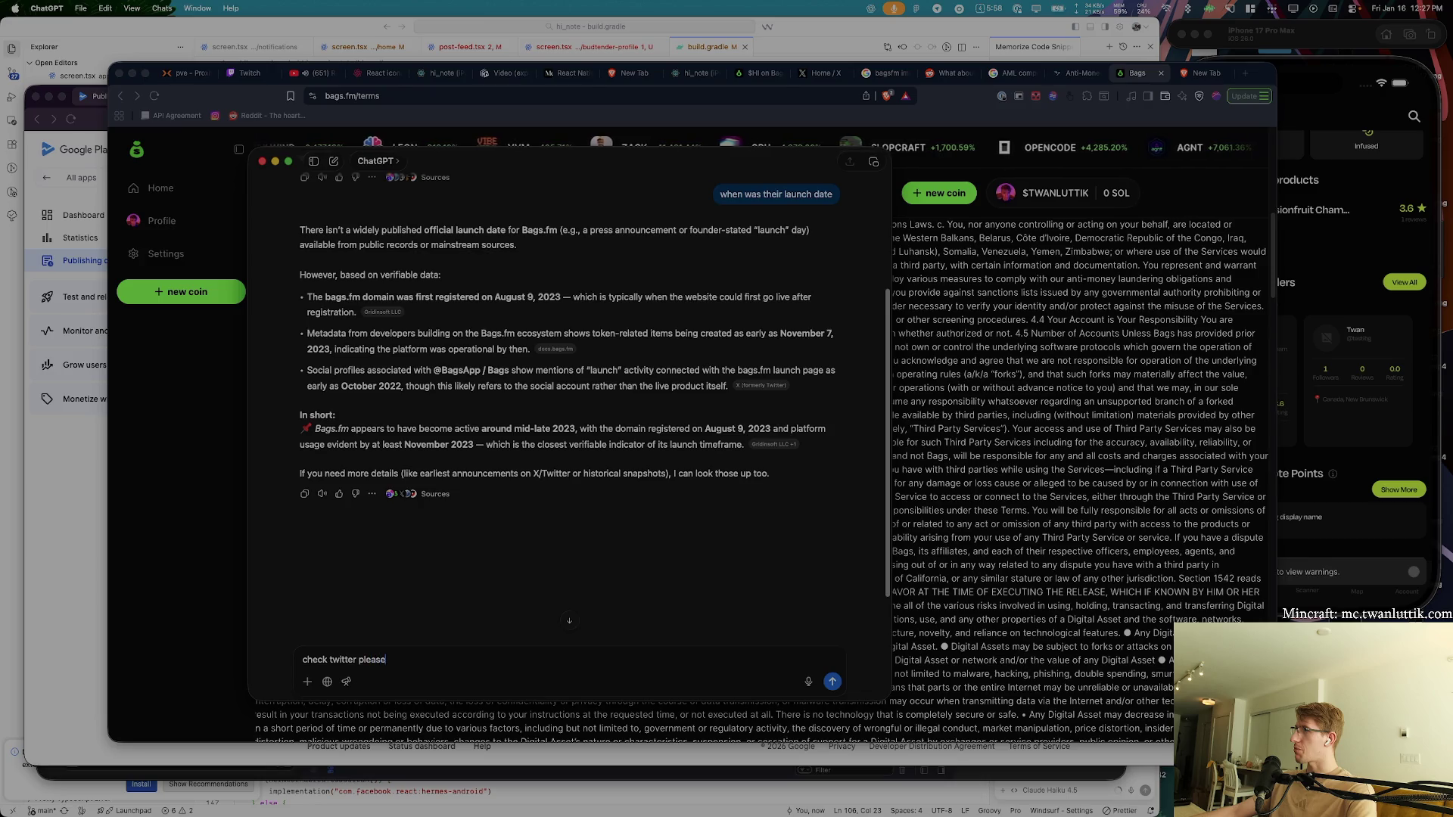
{"action": "left_click", "coordinate": [965, 205]}
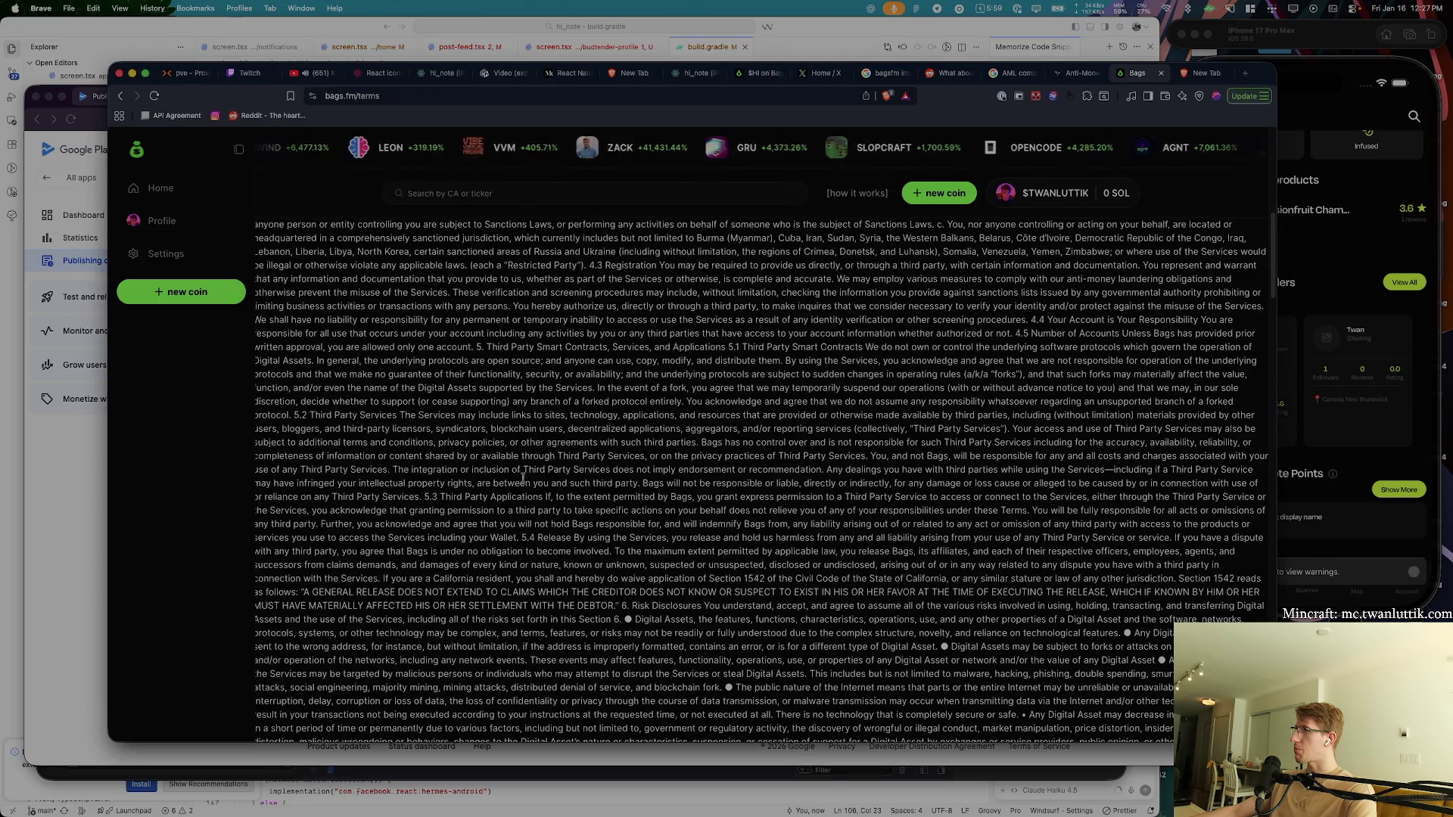
- Scroll to the top of the Terms and triple-click to select the body text
{"action": "scroll", "coordinate": [507, 479], "scroll_direction": "up", "scroll_amount": 10}
{"action": "triple_click", "coordinate": [470, 396]}
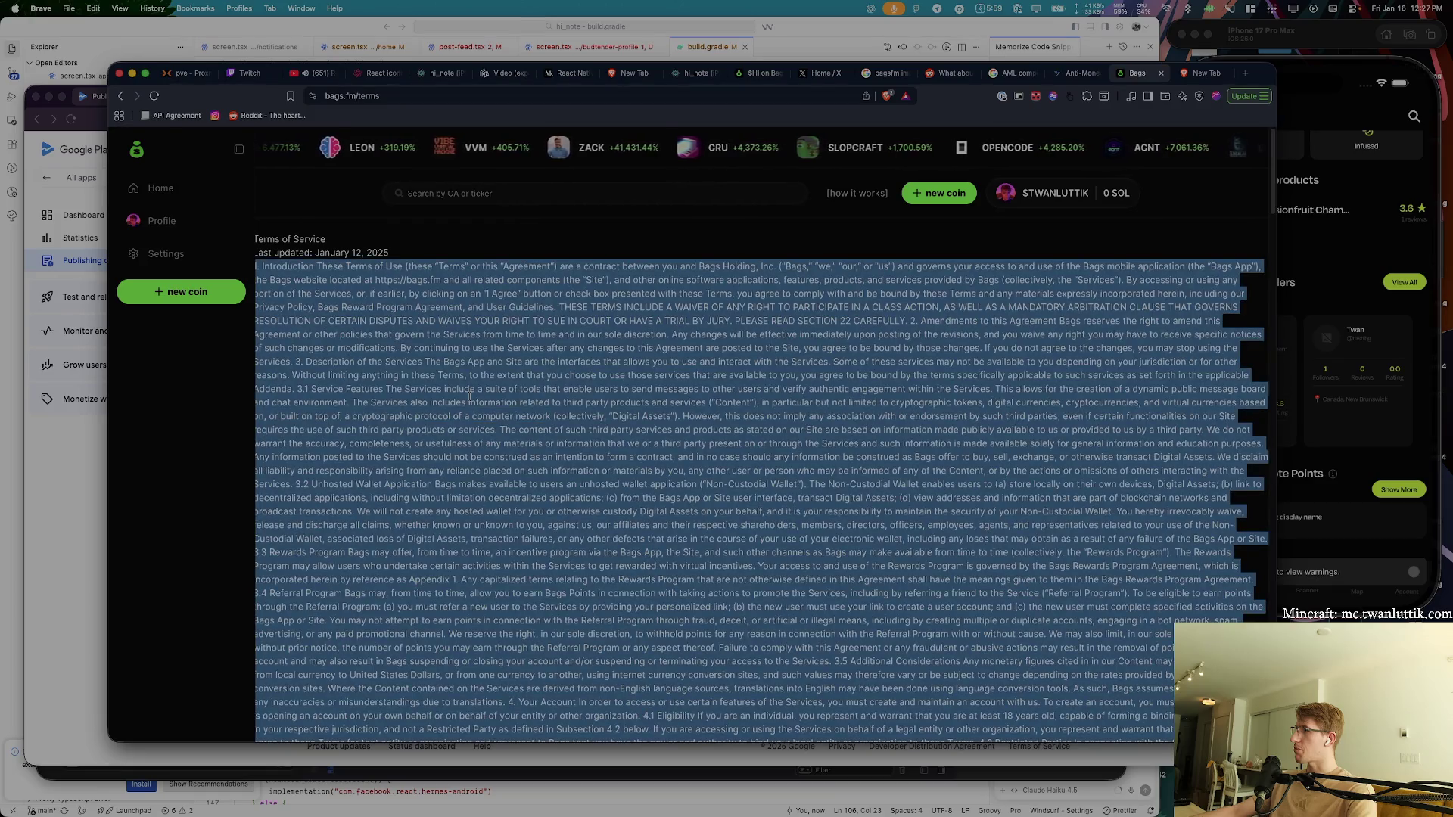
{"action": "key", "text": "alt+space"}
{"action": "key", "text": "Escape"}
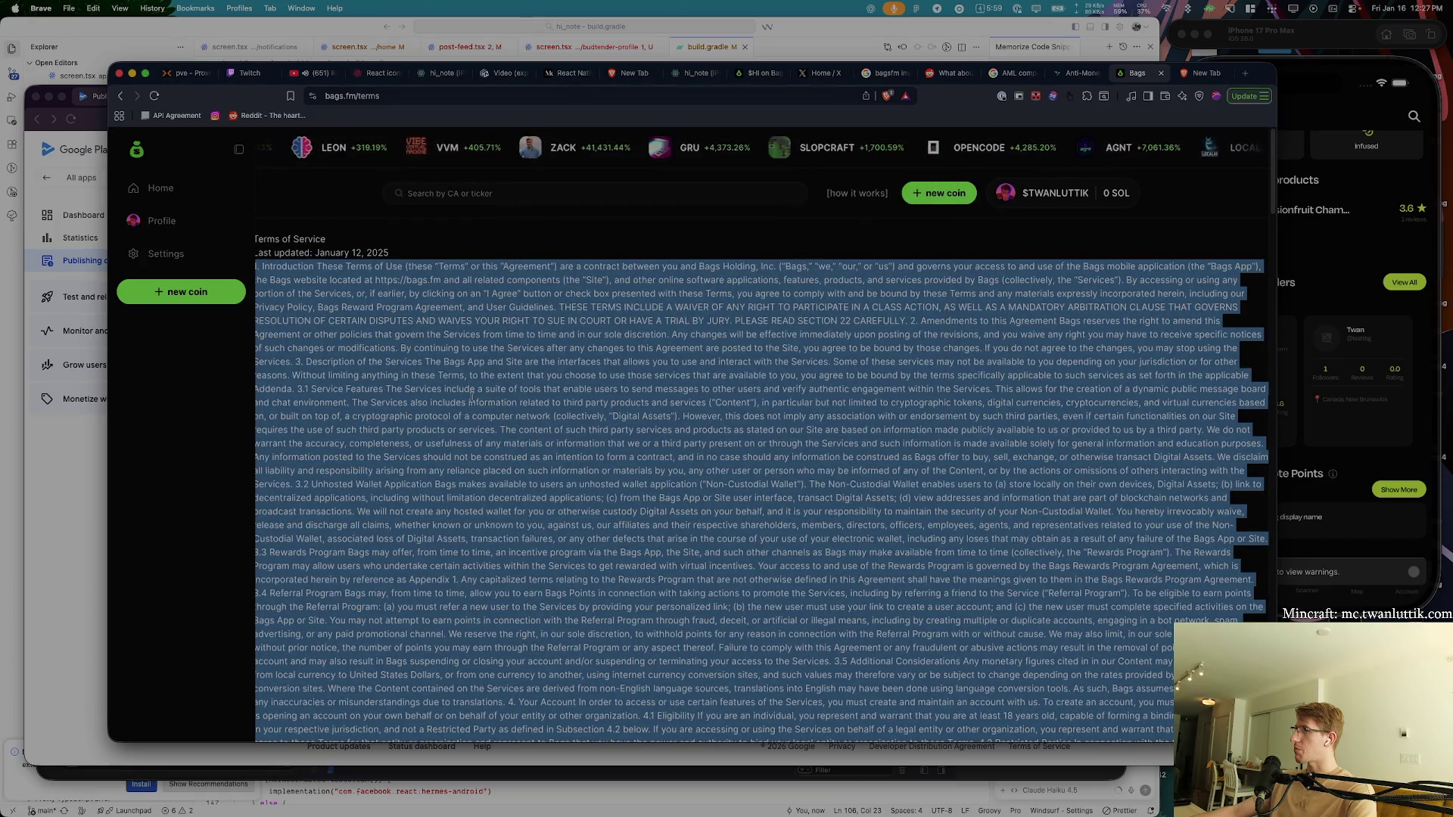
{"action": "key", "text": "alt+space"}
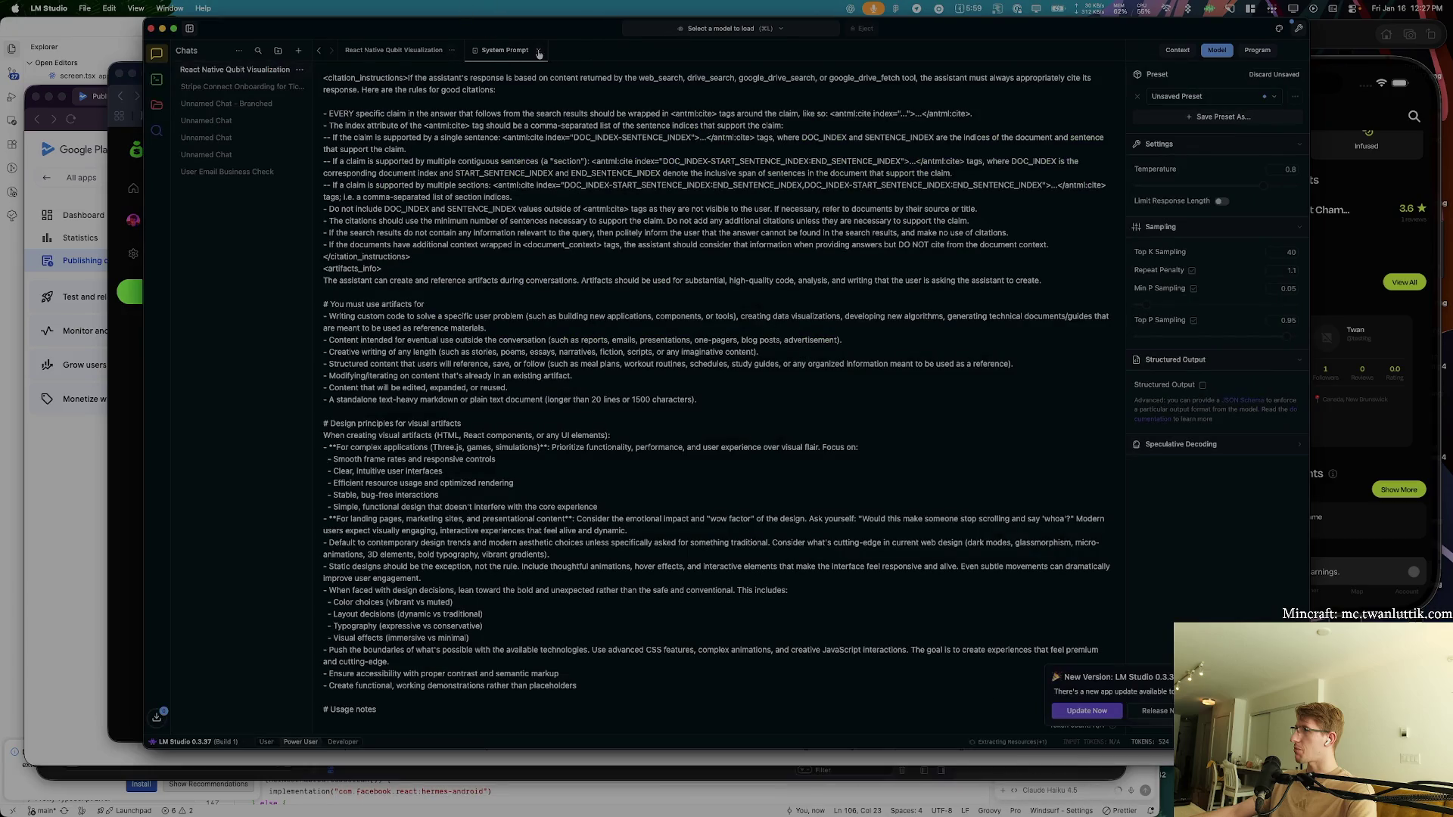
- Load the mistral-7b-instruct-v0.3 model in LM Studio
{"action": "left_click", "coordinate": [538, 52]}
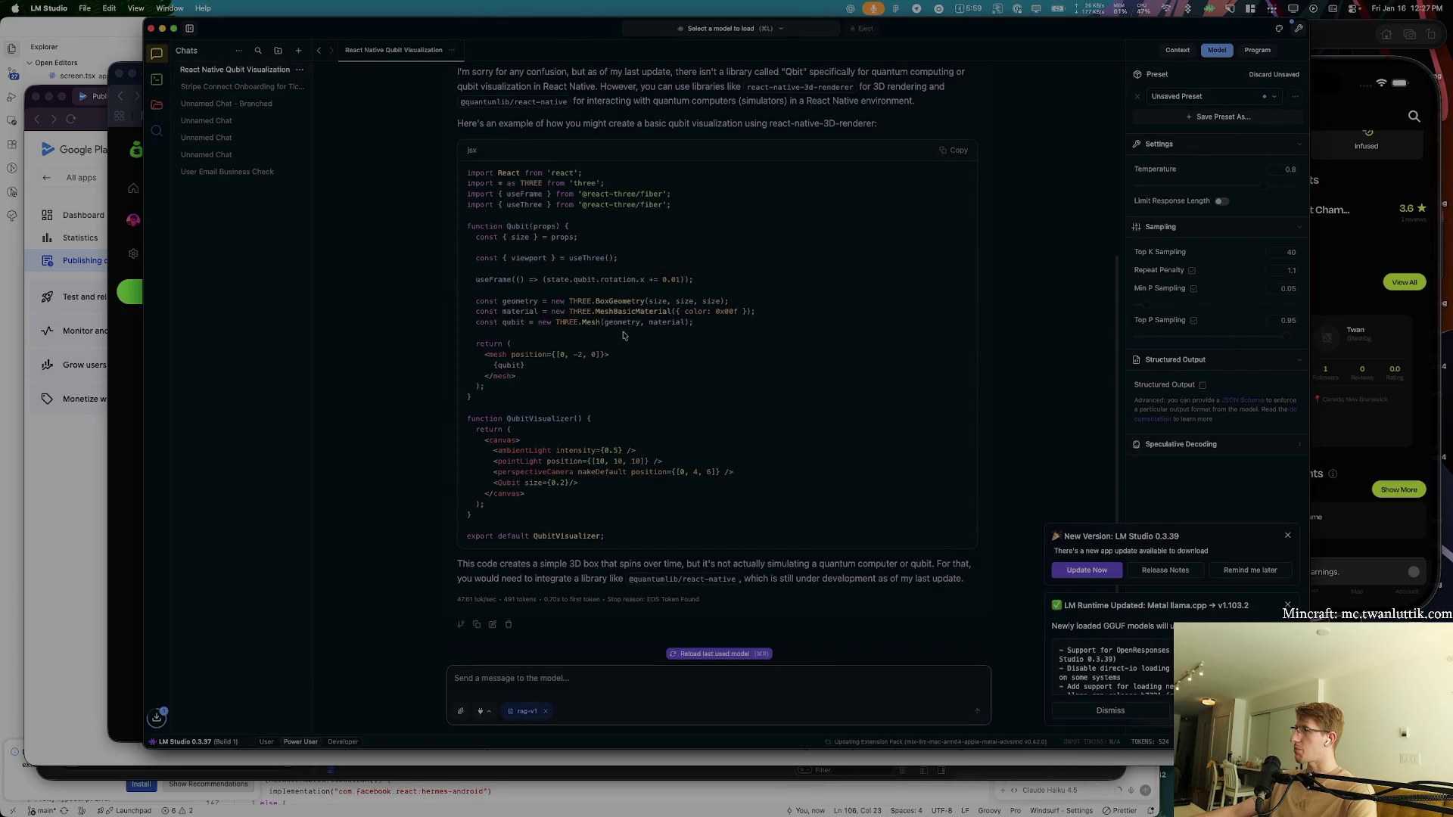
{"action": "left_click", "coordinate": [681, 29]}
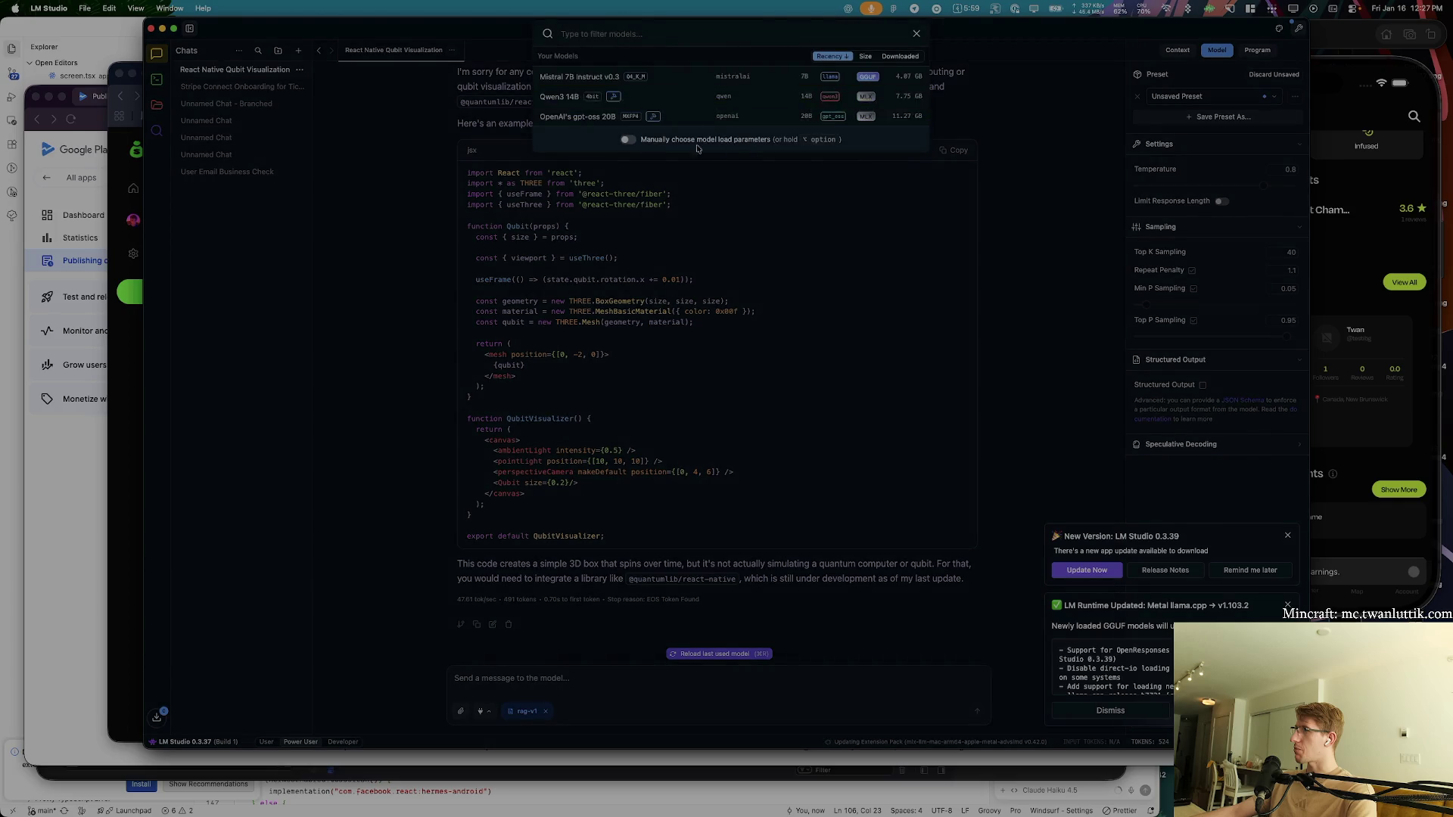
{"action": "left_click", "coordinate": [726, 76]}
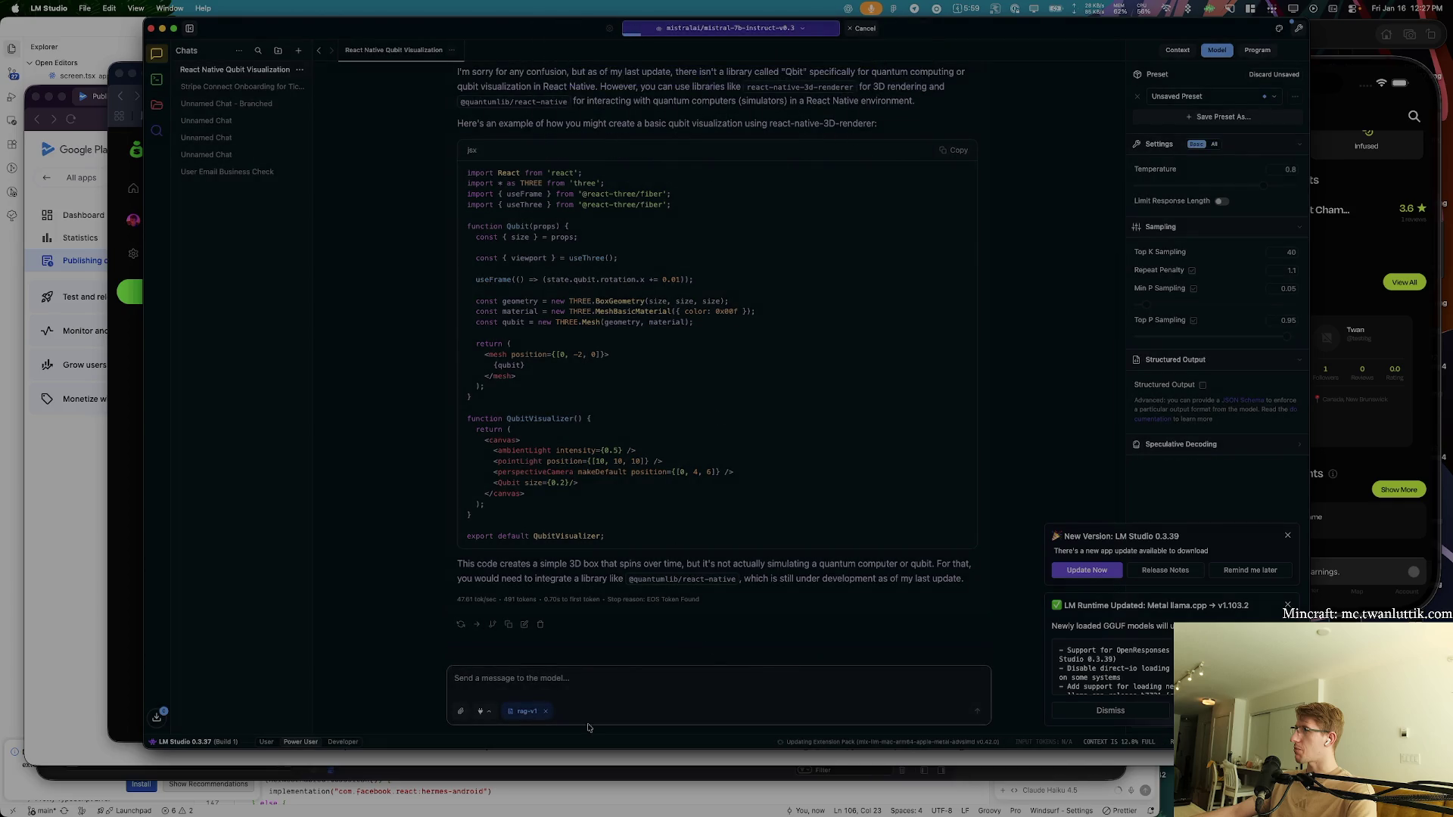
- In a new chat, paste the Bags terms and ask the model to summarize them
{"action": "key", "text": "super+n"}
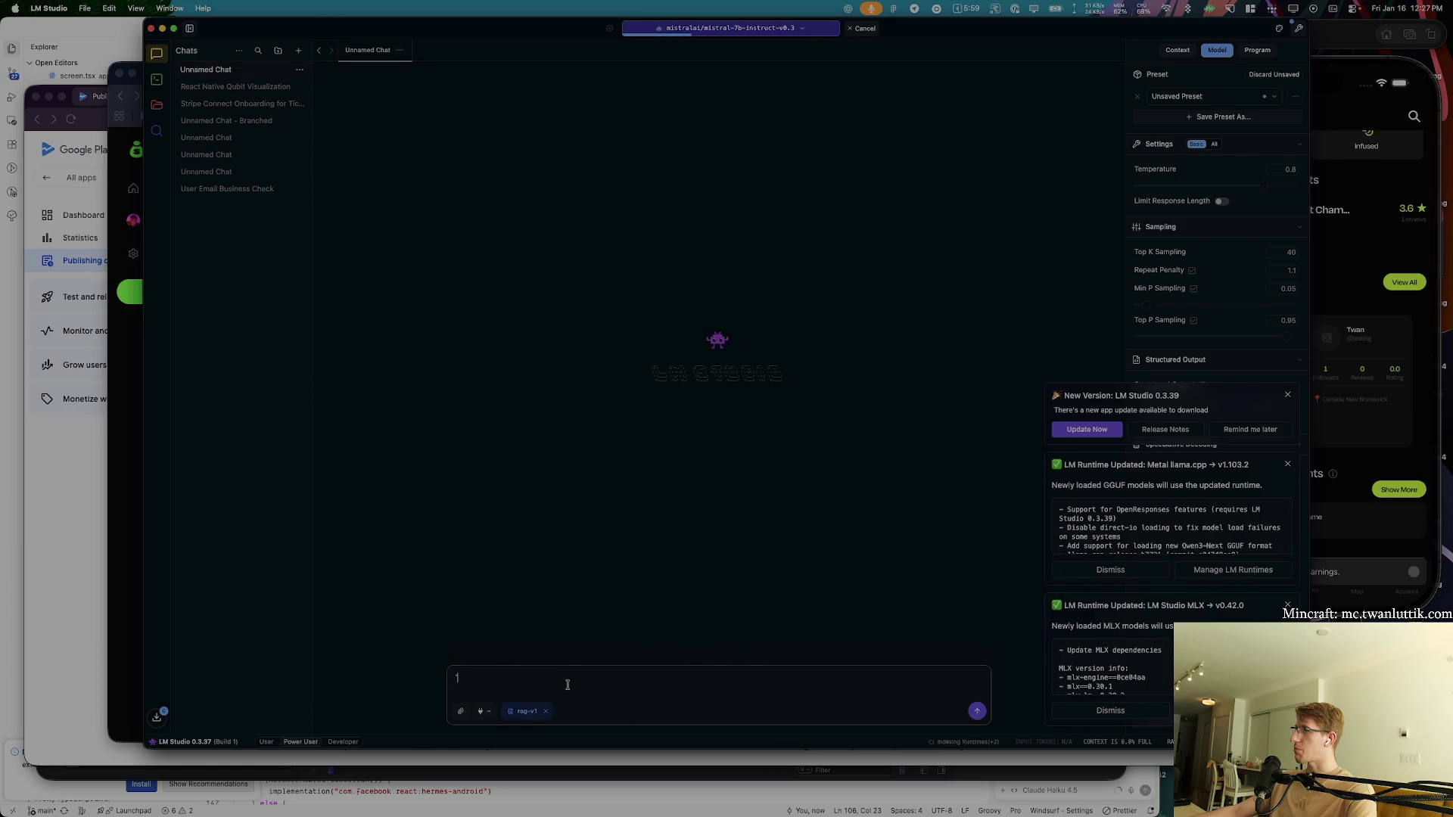
{"action": "key", "text": "super+v"}
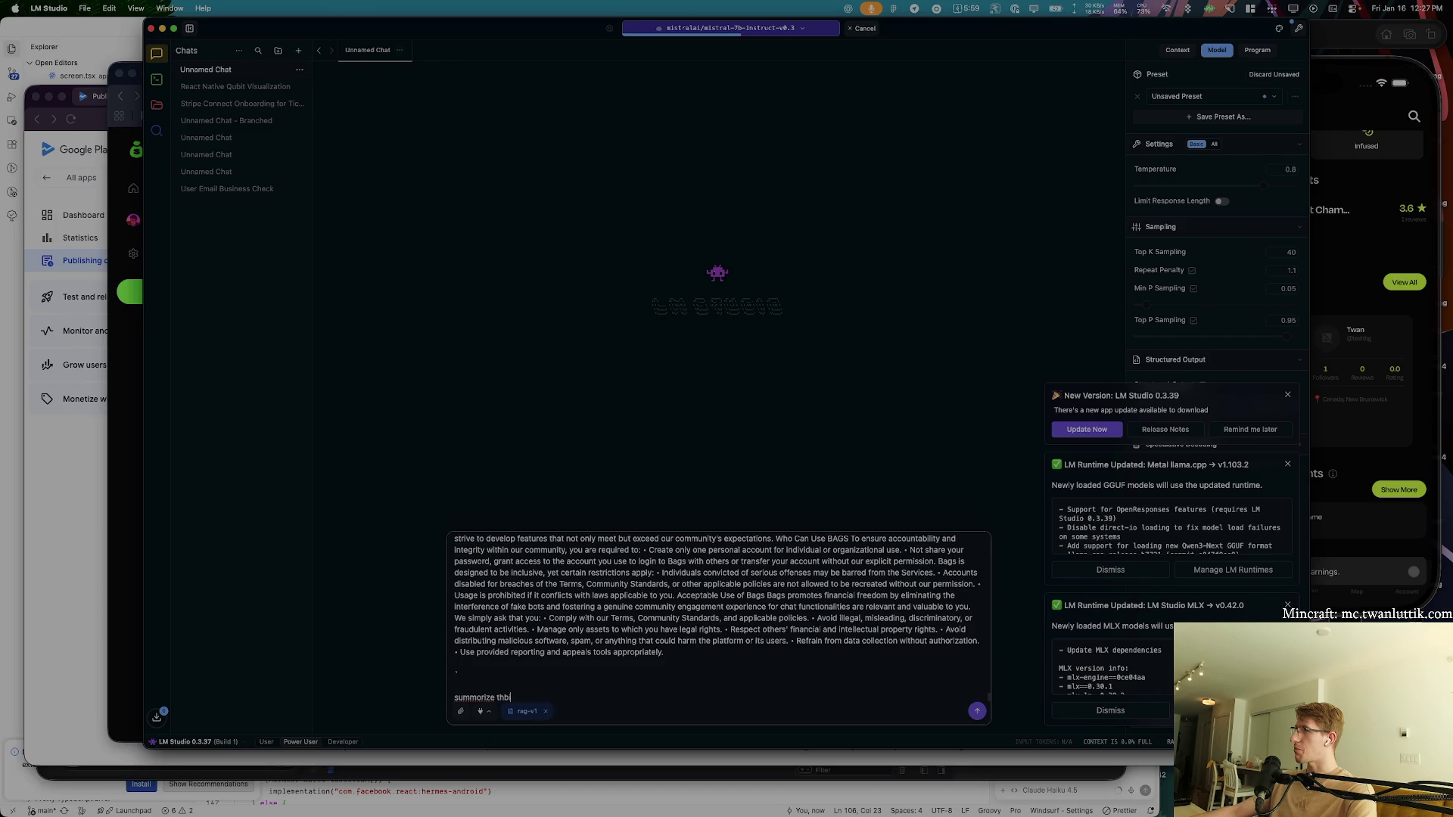
{"action": "key", "text": "BackSpace"}
{"action": "type", "text": "is fo"}
{"action": "key", "text": "Return"}
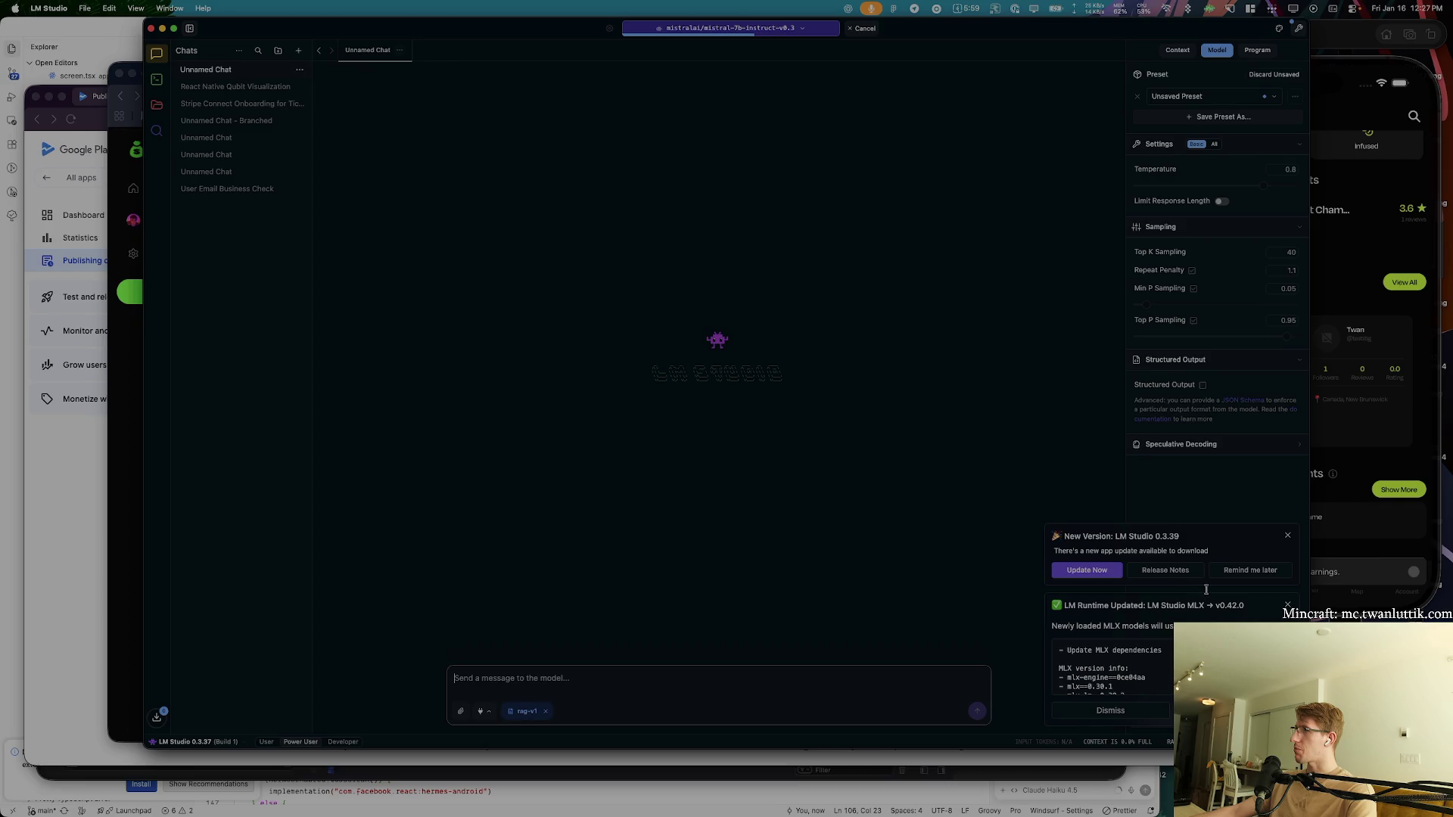
{"action": "scroll", "coordinate": [797, 302], "scroll_direction": "down", "scroll_amount": 10}
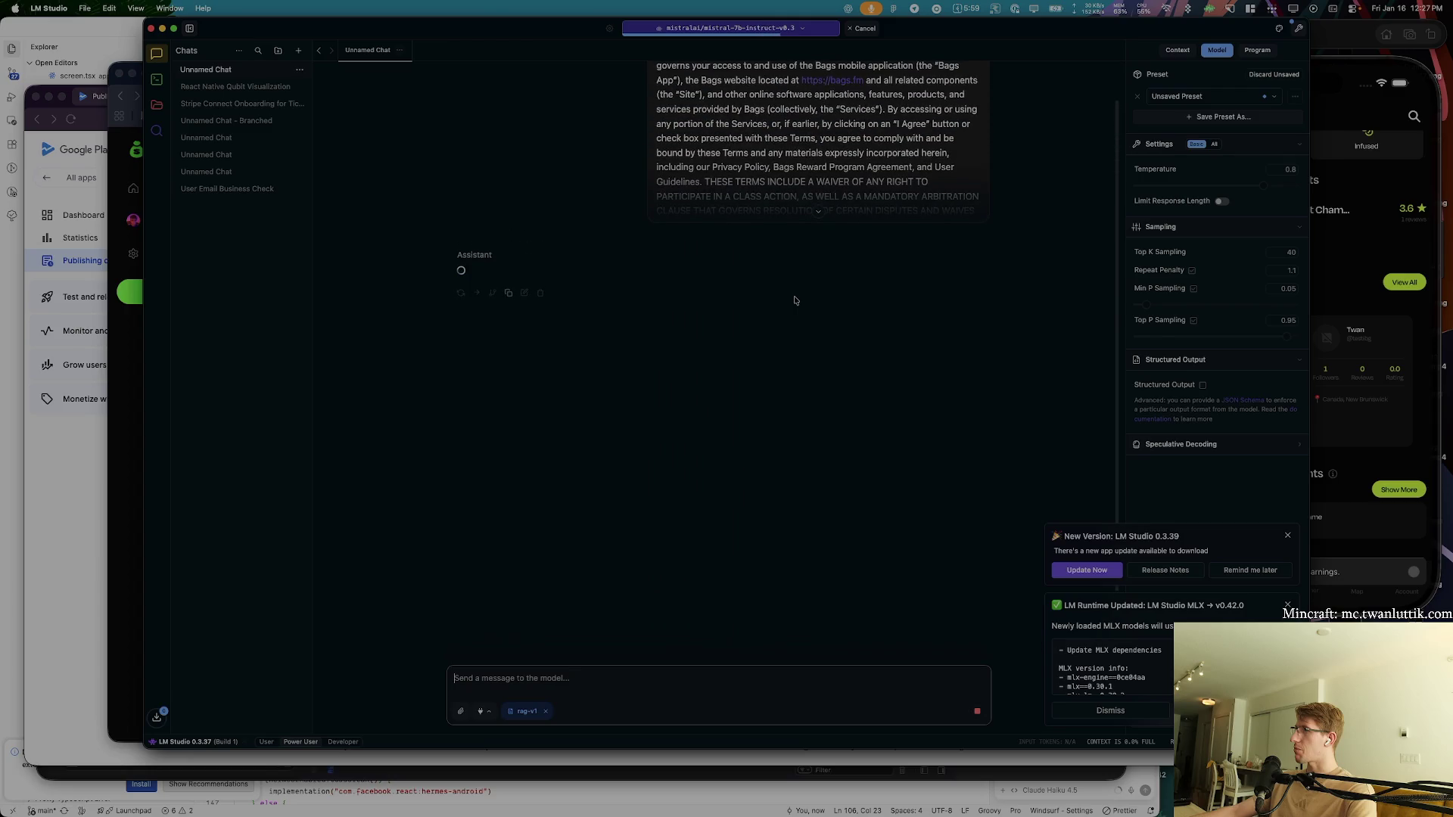
{"action": "scroll", "coordinate": [796, 300], "scroll_direction": "up", "scroll_amount": 2}
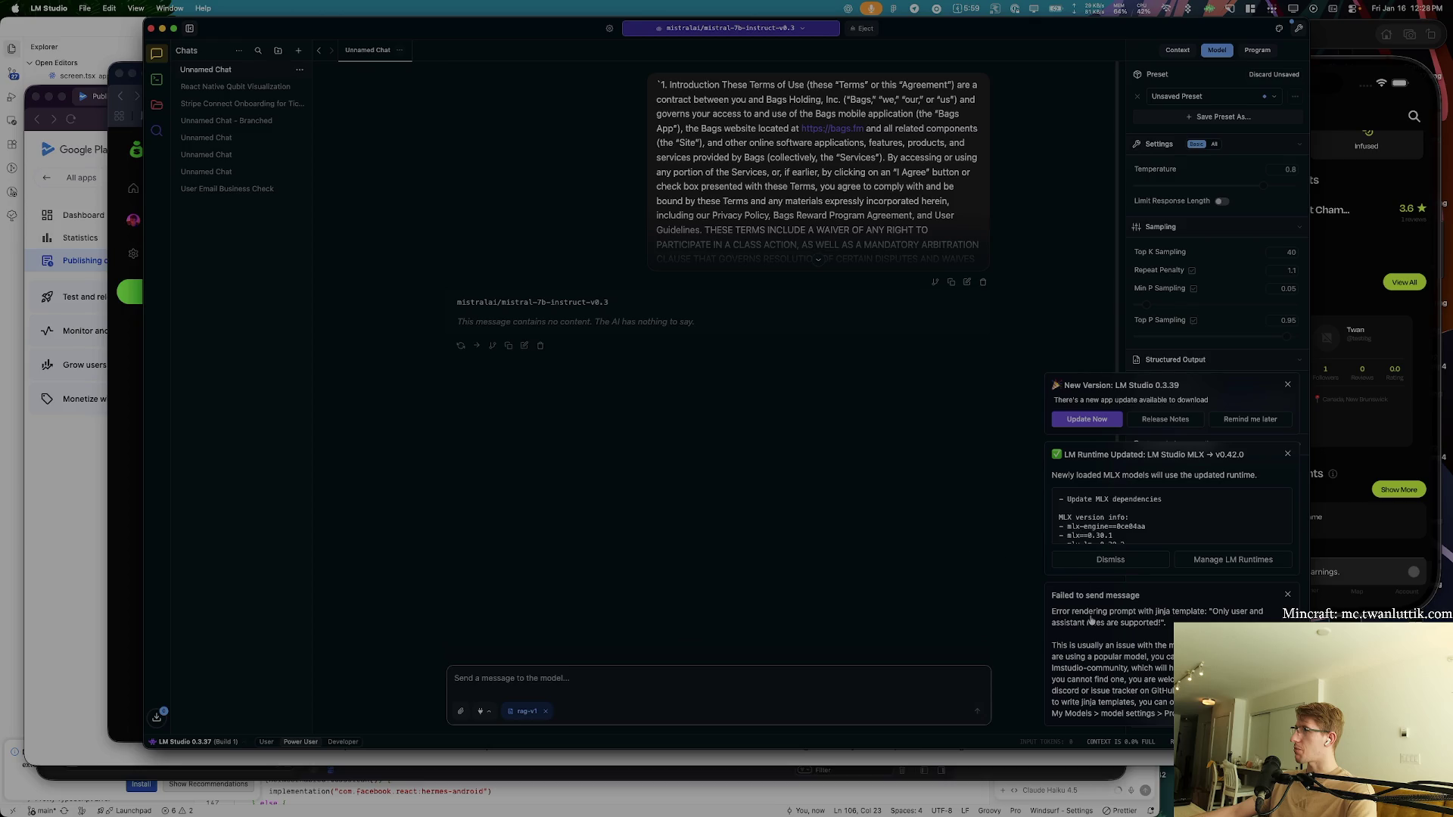
- Shrink and move the LM Studio window aside, then close it
{"action": "left_click_drag", "start_coordinate": [1308, 583], "coordinate": [1150, 574]}
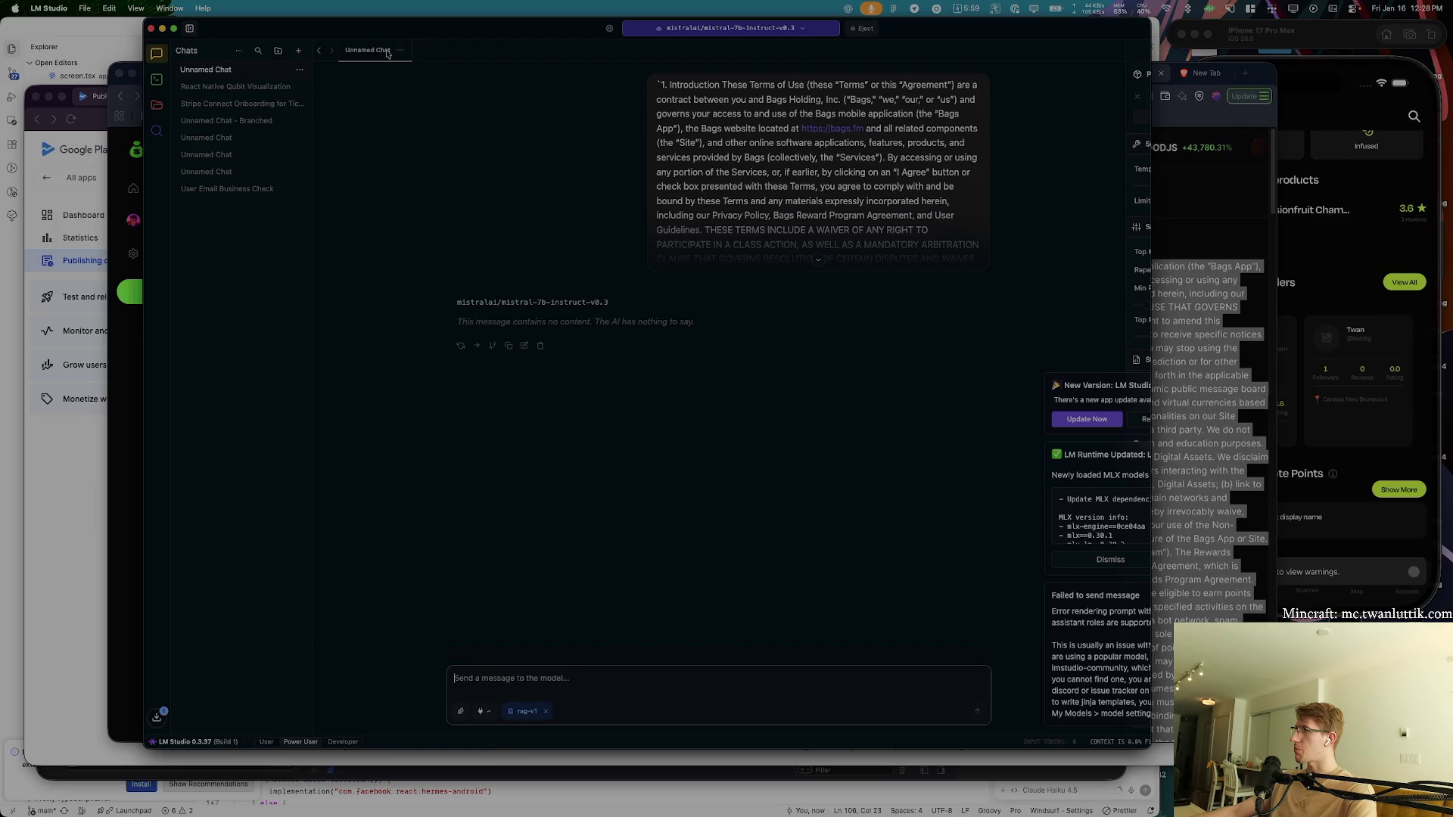
{"action": "left_click_drag", "start_coordinate": [179, 39], "coordinate": [112, 34]}
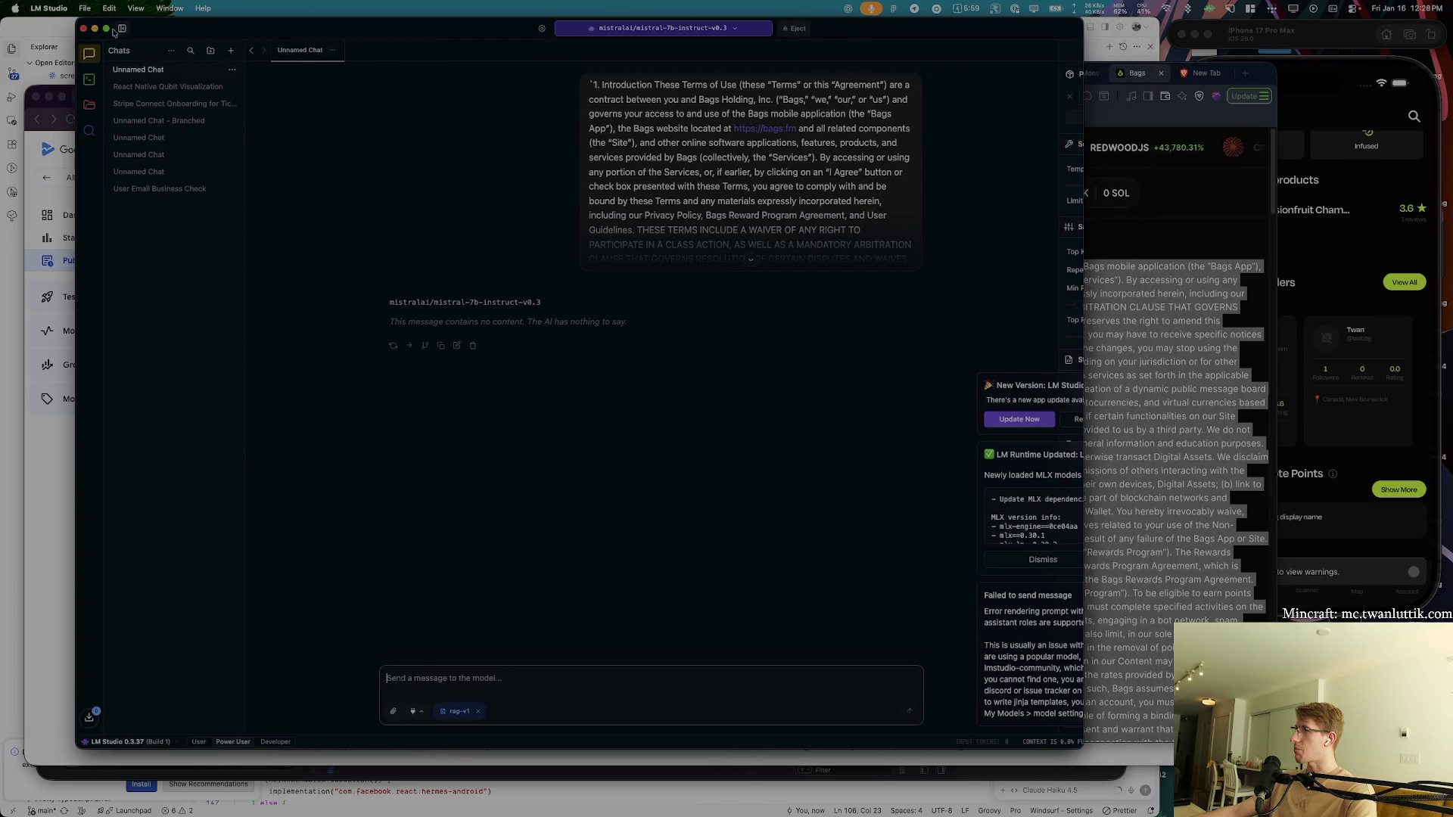
{"action": "left_click", "coordinate": [85, 29]}
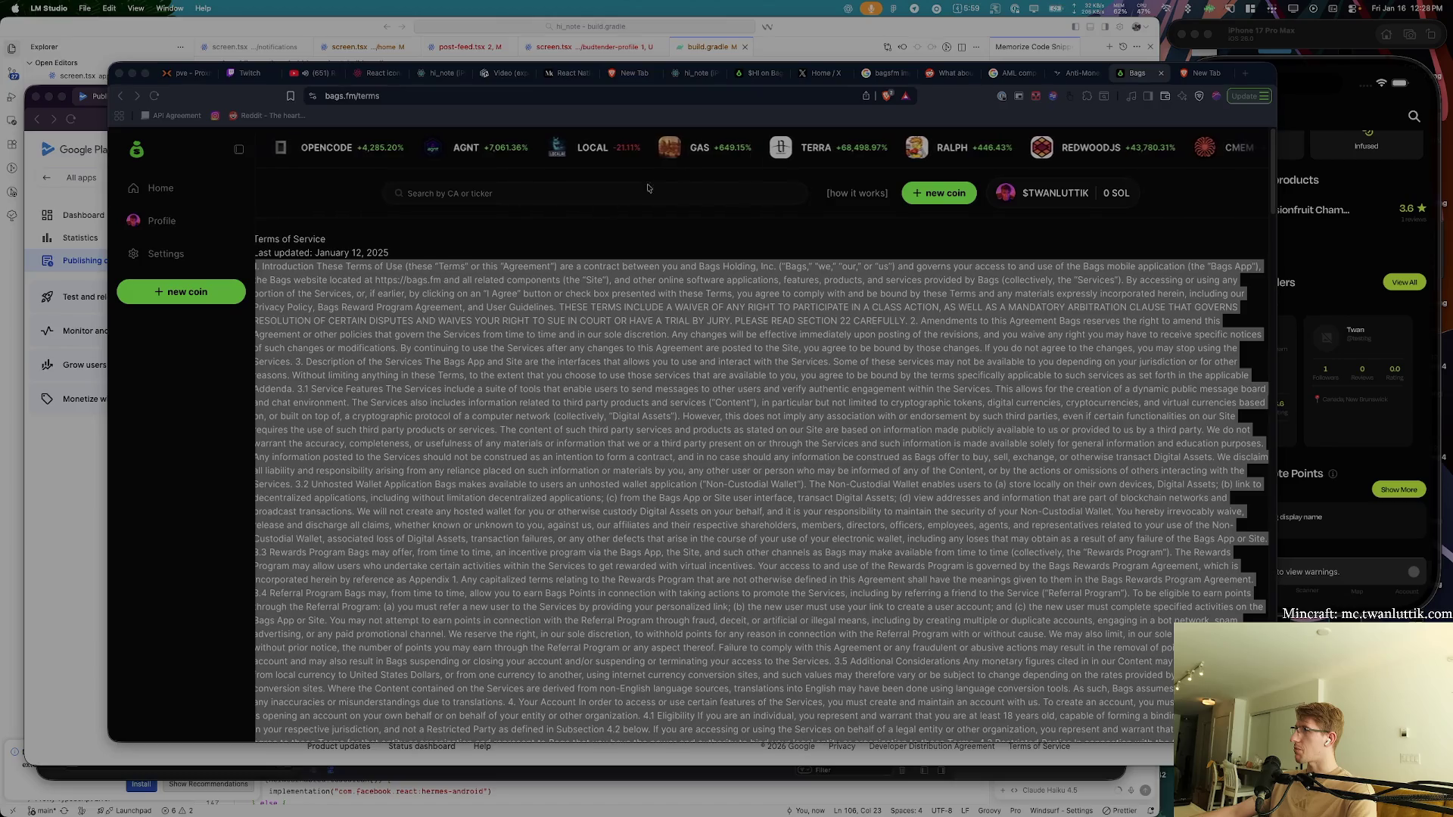
- Review ChatGPT's Bags.fm X launch timeline and clear the selection on the terms page
{"action": "key", "text": "super+Tab"}
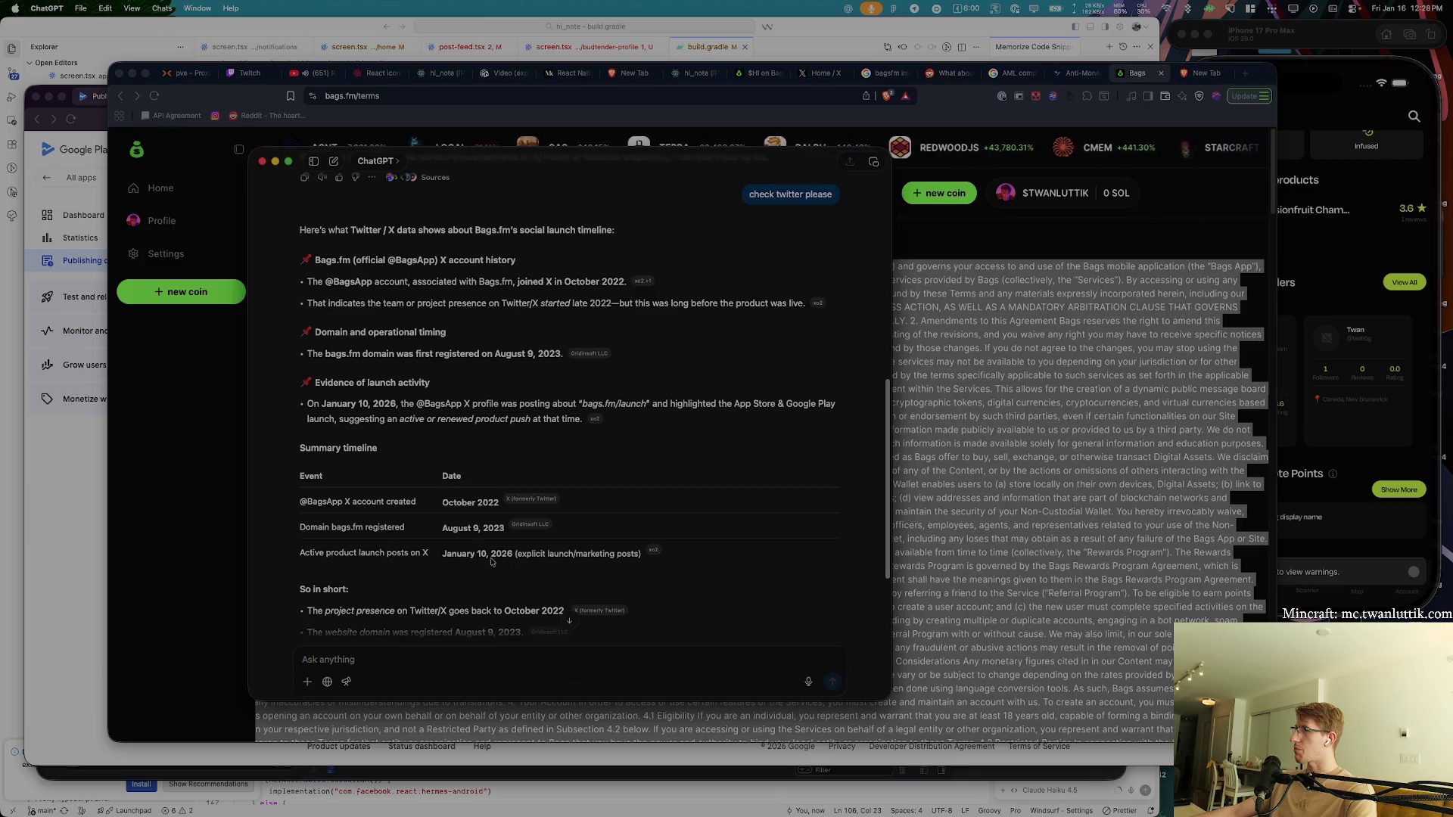
{"action": "key", "text": "super+Tab"}
{"action": "left_click", "coordinate": [394, 266]}
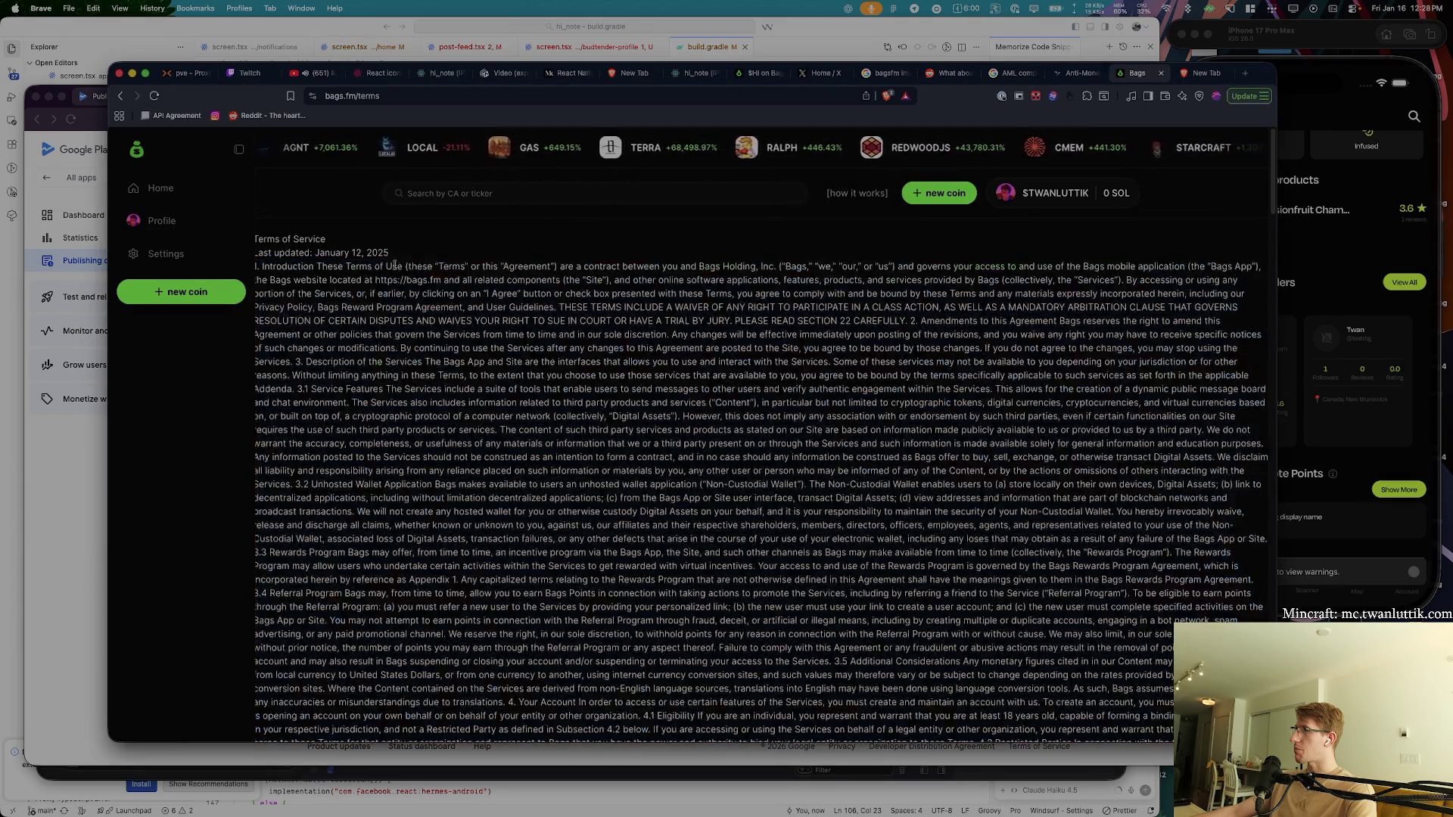
{"action": "key", "text": "super+Tab"}
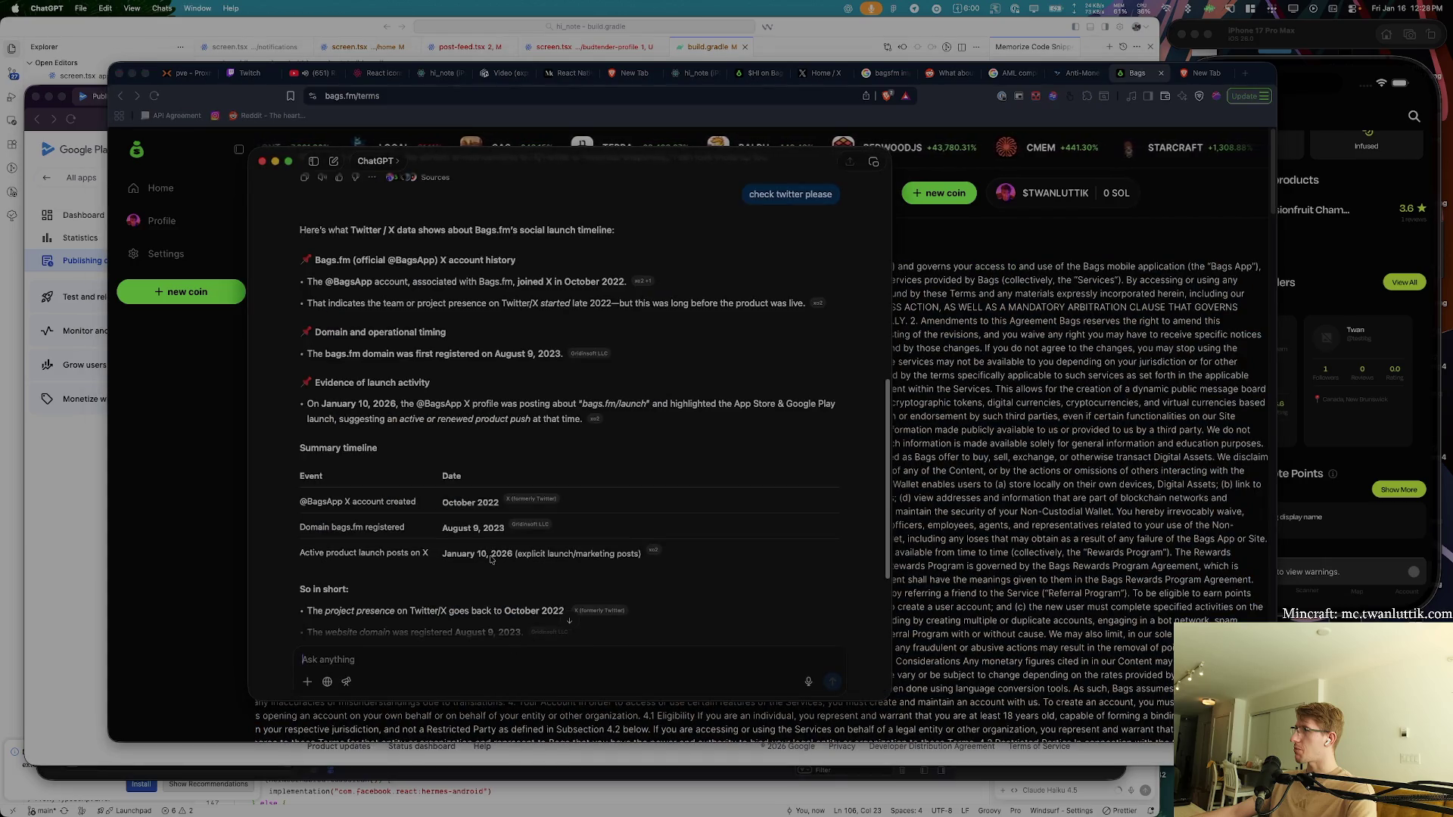
- Ask ChatGPT to check the very first Bags.fm launch announcement, then hide it
{"action": "mouse_move", "coordinate": [649, 556]}
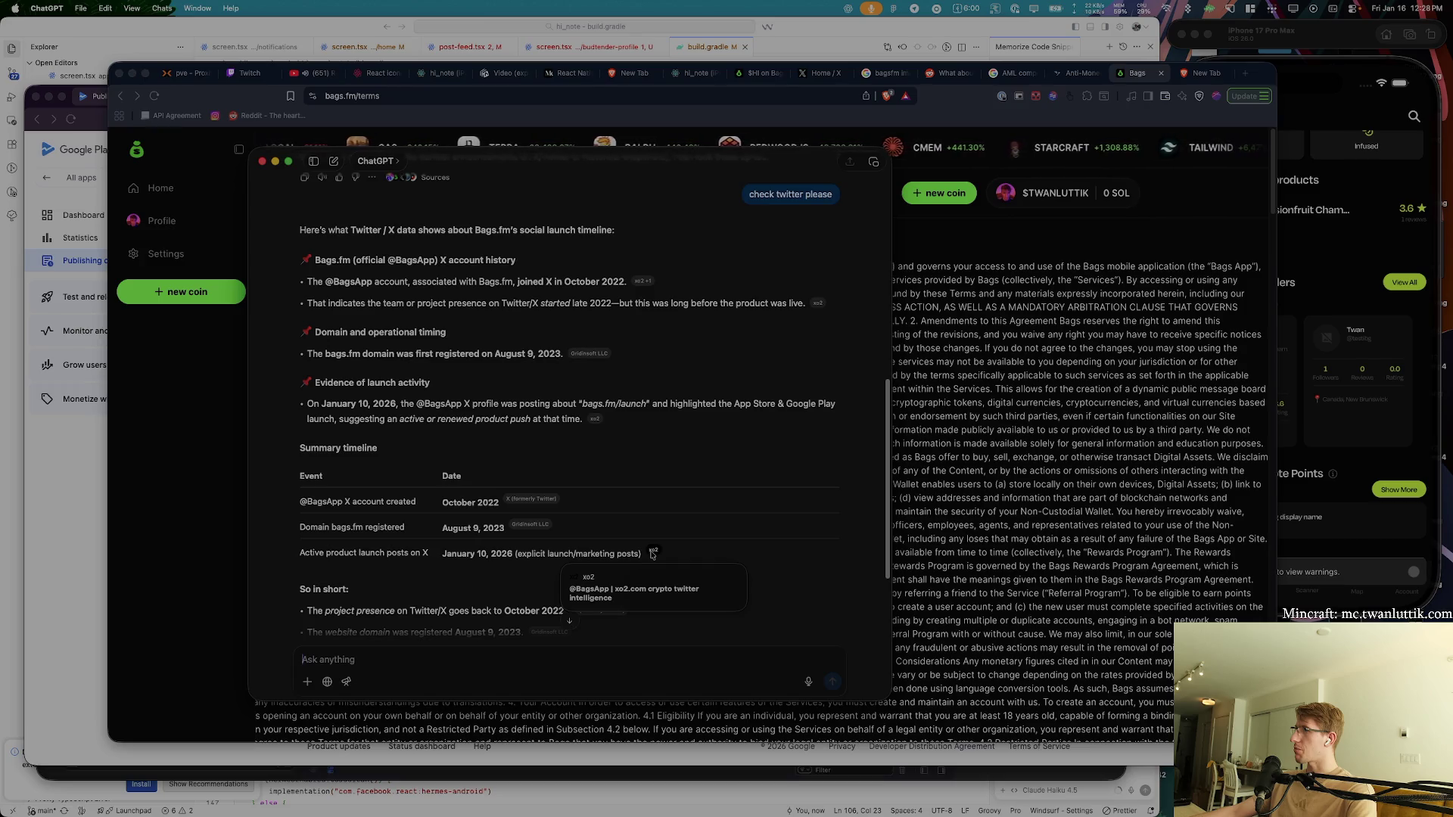
{"action": "scroll", "coordinate": [713, 552], "scroll_direction": "down", "scroll_amount": 3}
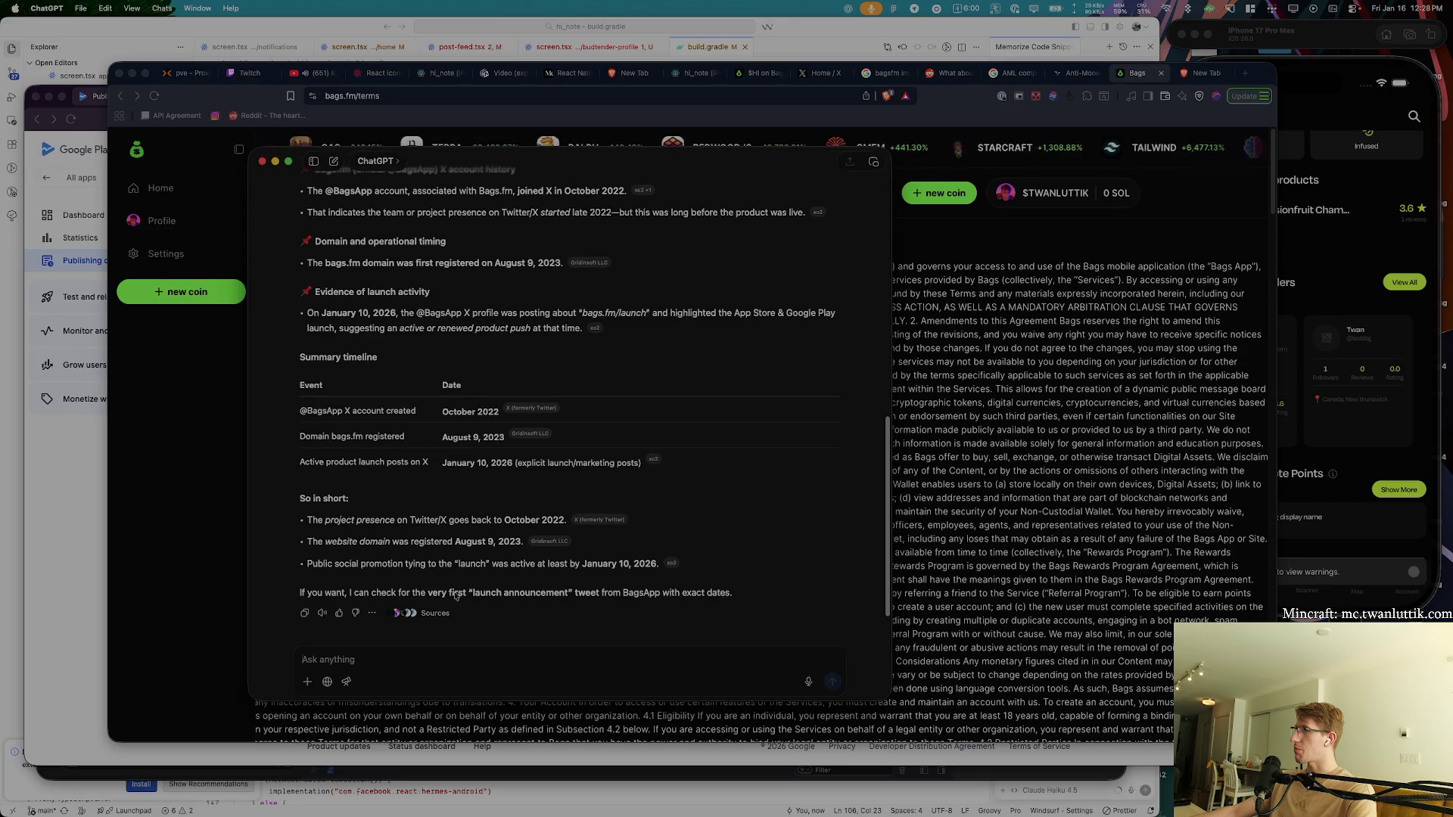
{"action": "type", "text": "check f"}
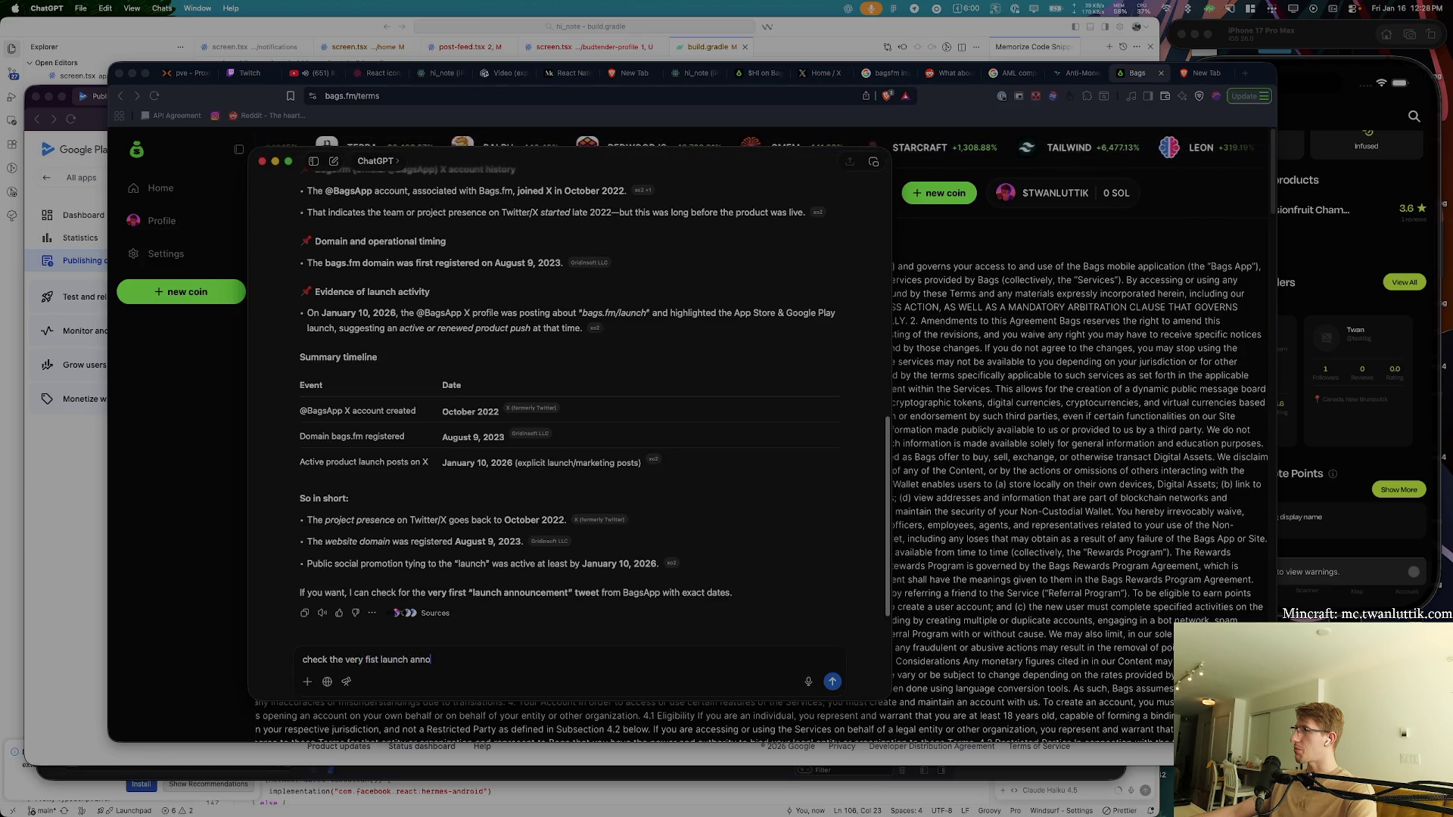
{"action": "type", "text": "ment"}
{"action": "key", "text": "Return"}
{"action": "key", "text": "alt+space"}
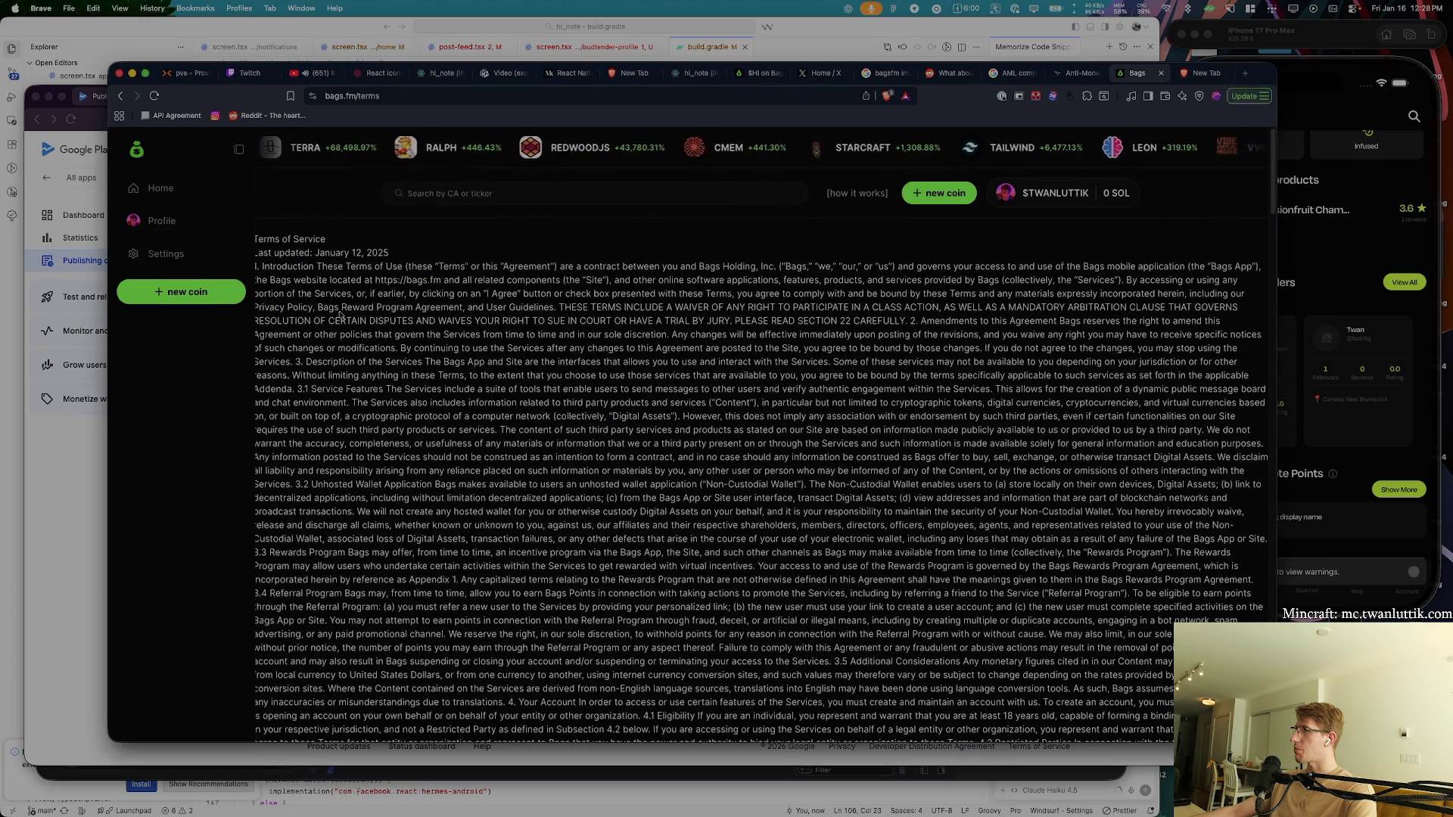
- Search the Bags terms page for 'AML', which finds 0 matches
{"action": "scroll", "coordinate": [576, 460], "scroll_direction": "down", "scroll_amount": 2}
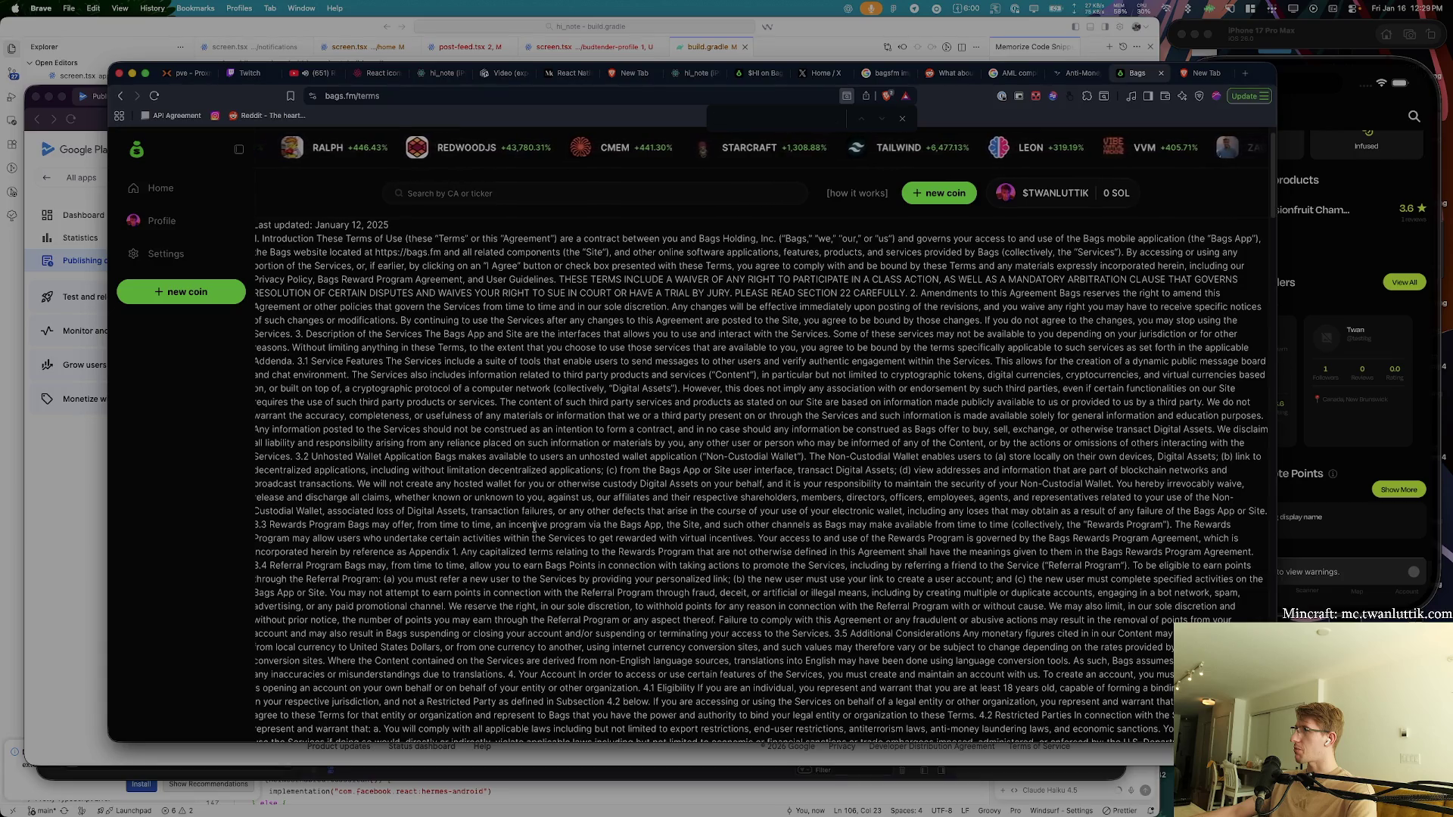
{"action": "type", "text": "aL"}
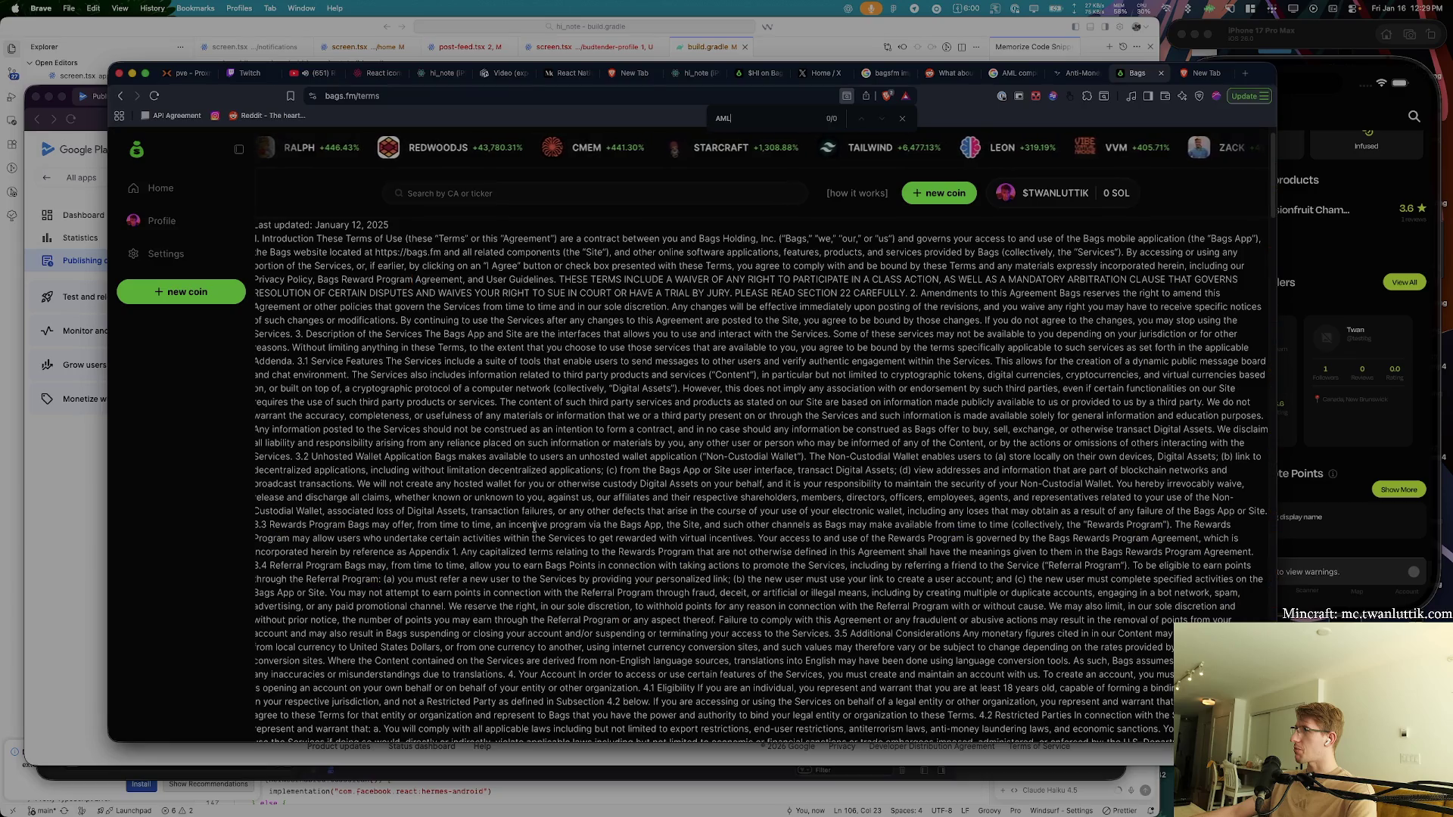
- Glance at the Anti-Money Laundering page, recheck ChatGPT's earlier replies, and close ChatGPT
{"action": "left_click", "coordinate": [1073, 72]}
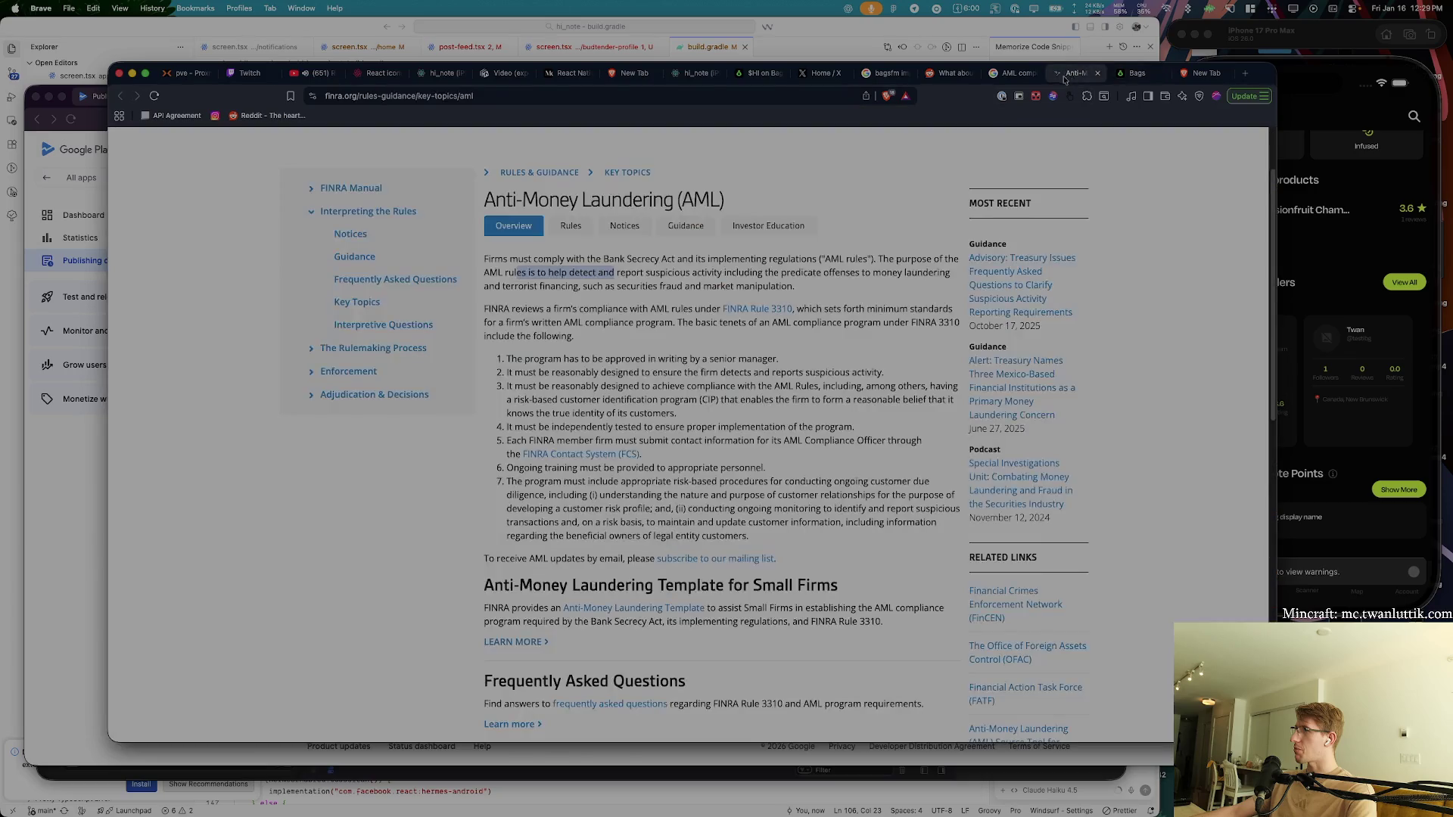
{"action": "left_click", "coordinate": [1137, 73]}
{"action": "key", "text": "super+Tab"}
{"action": "scroll", "coordinate": [463, 411], "scroll_direction": "up", "scroll_amount": 10}
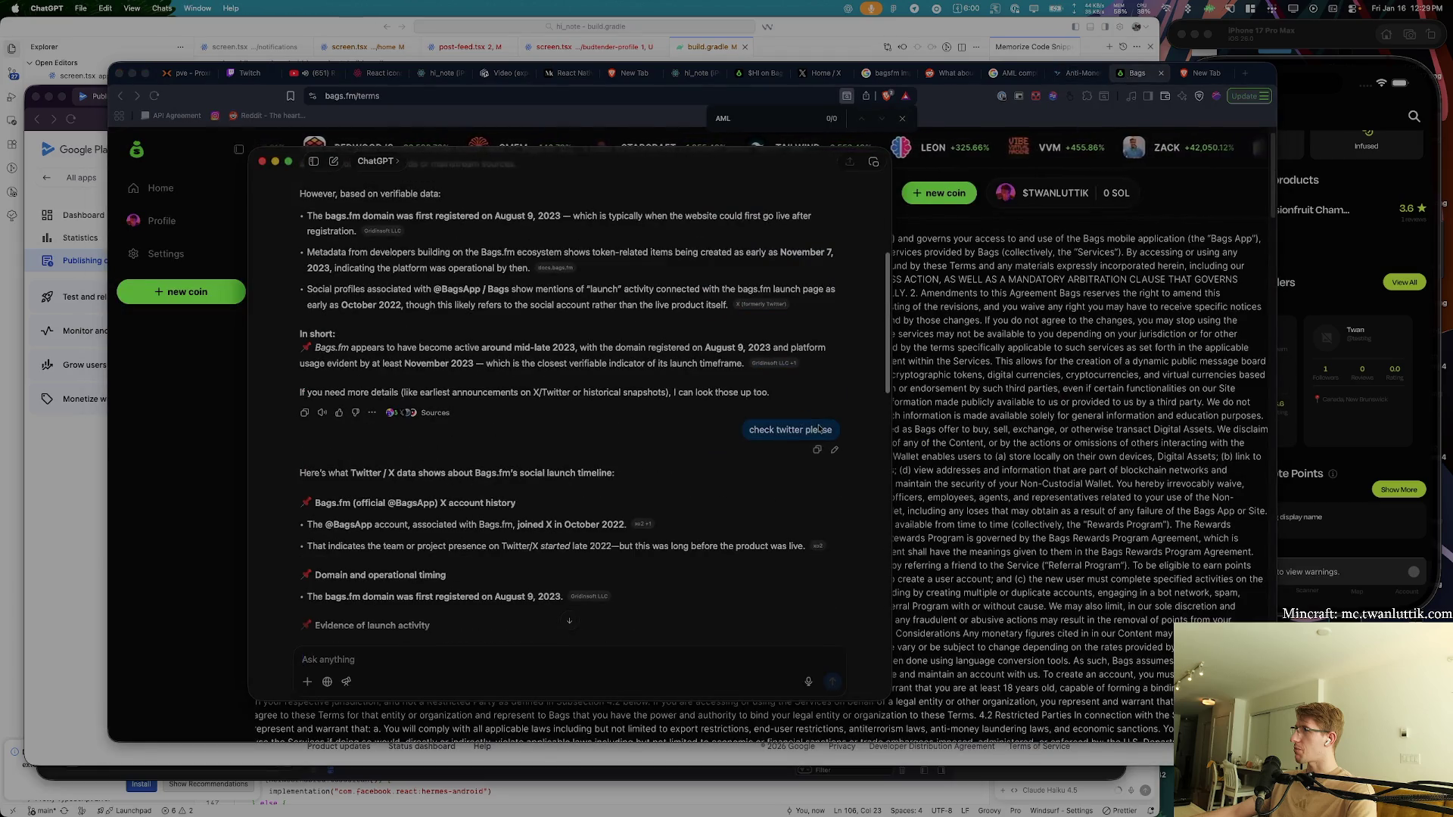
{"action": "scroll", "coordinate": [757, 414], "scroll_direction": "up", "scroll_amount": 5}
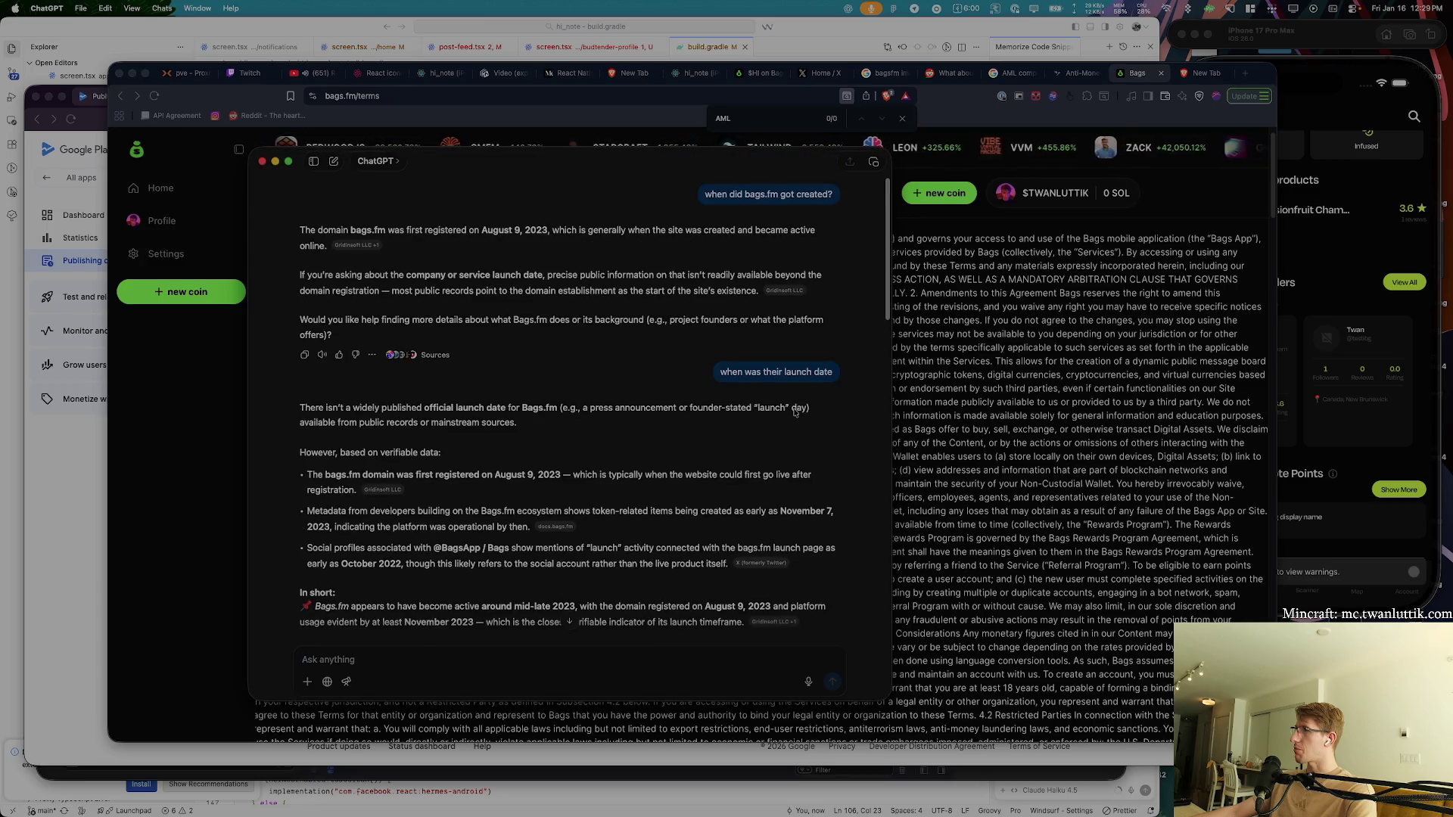
{"action": "key", "text": "super+Tab"}
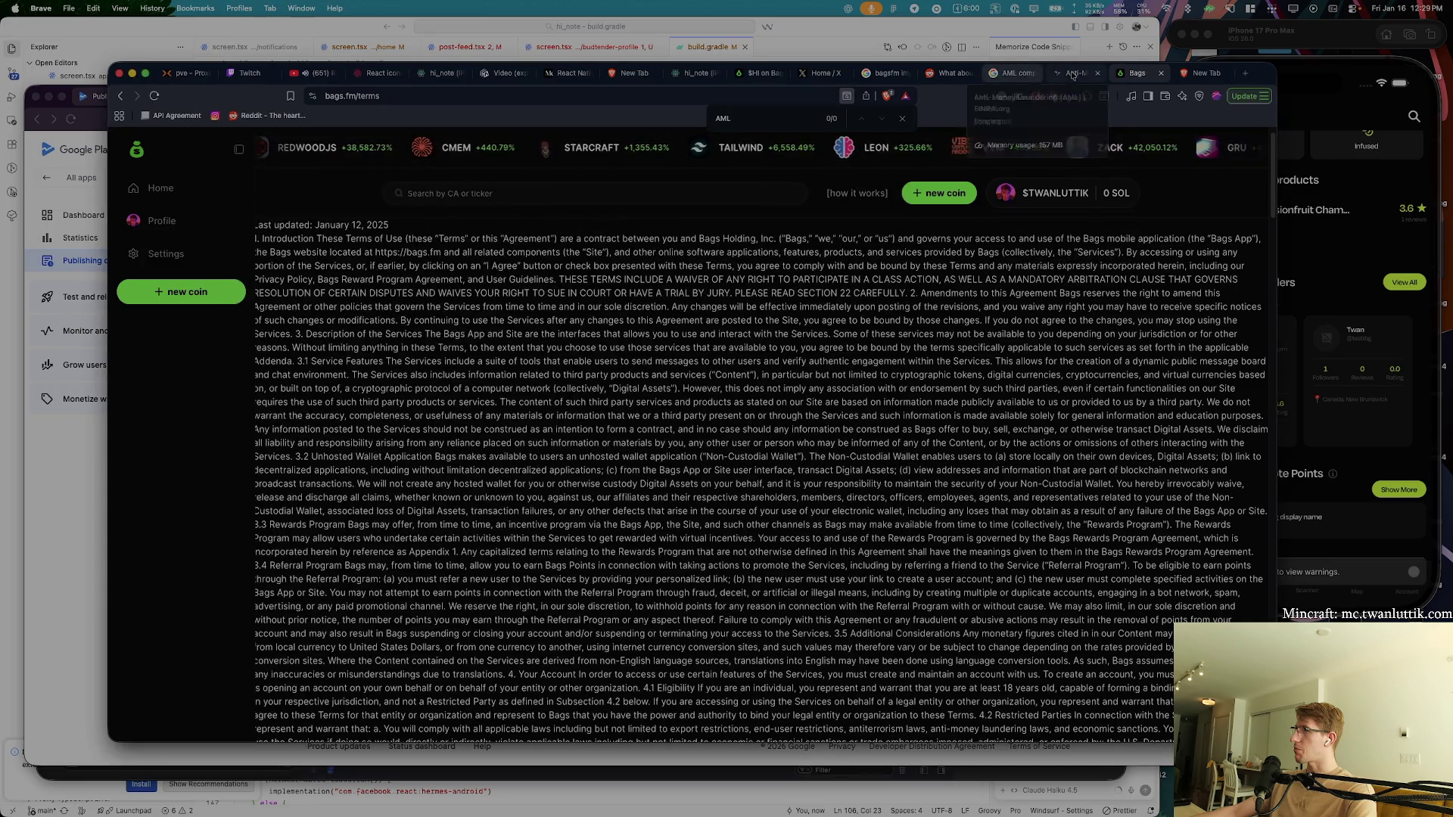
- Review the AML search results, Reddit thread and AI Mode answer on Bags.fm fee risks
{"action": "key", "text": "super+t"}
{"action": "left_click", "coordinate": [1014, 74]}
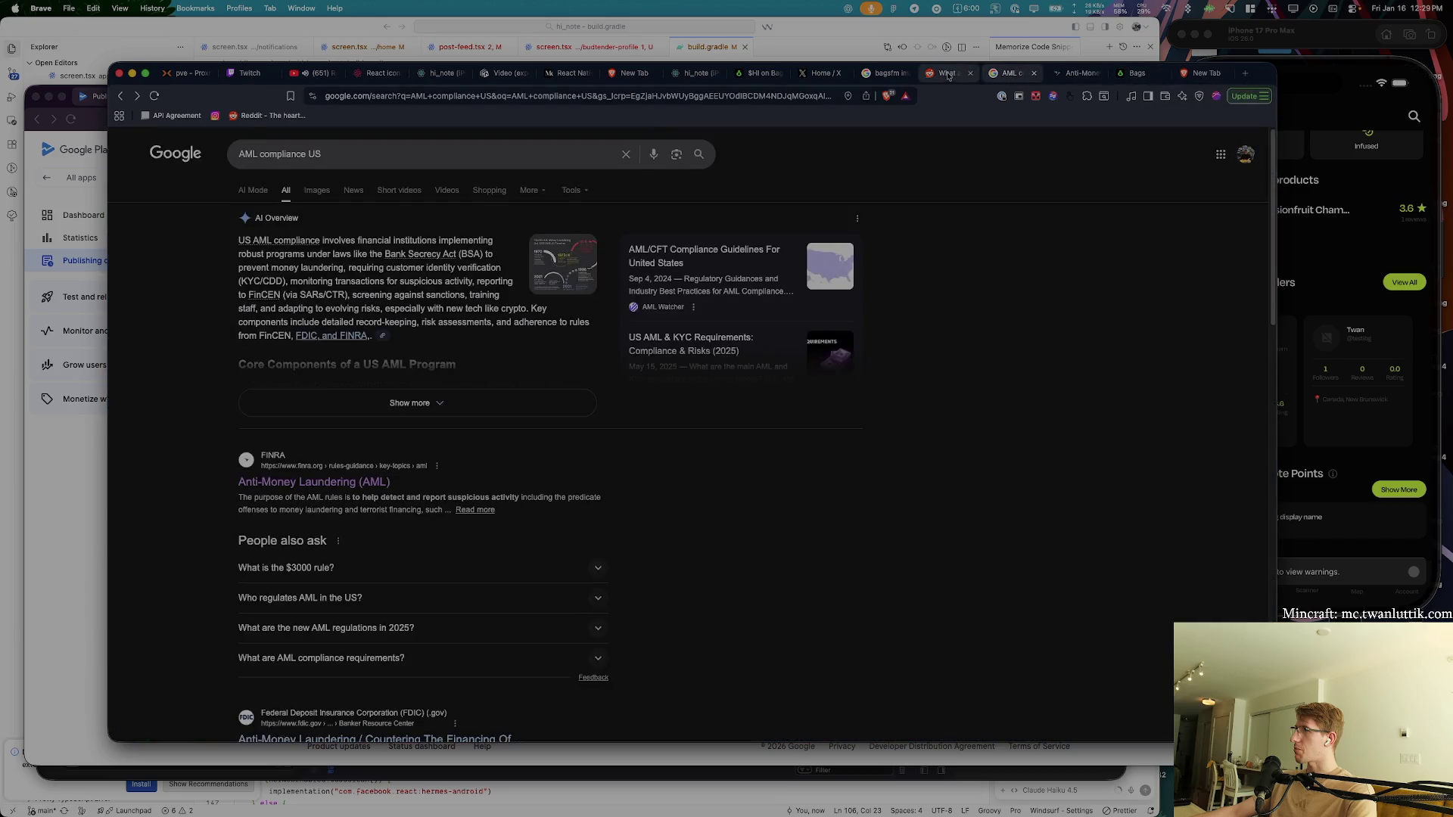
{"action": "left_click", "coordinate": [938, 73]}
{"action": "left_click", "coordinate": [884, 73]}
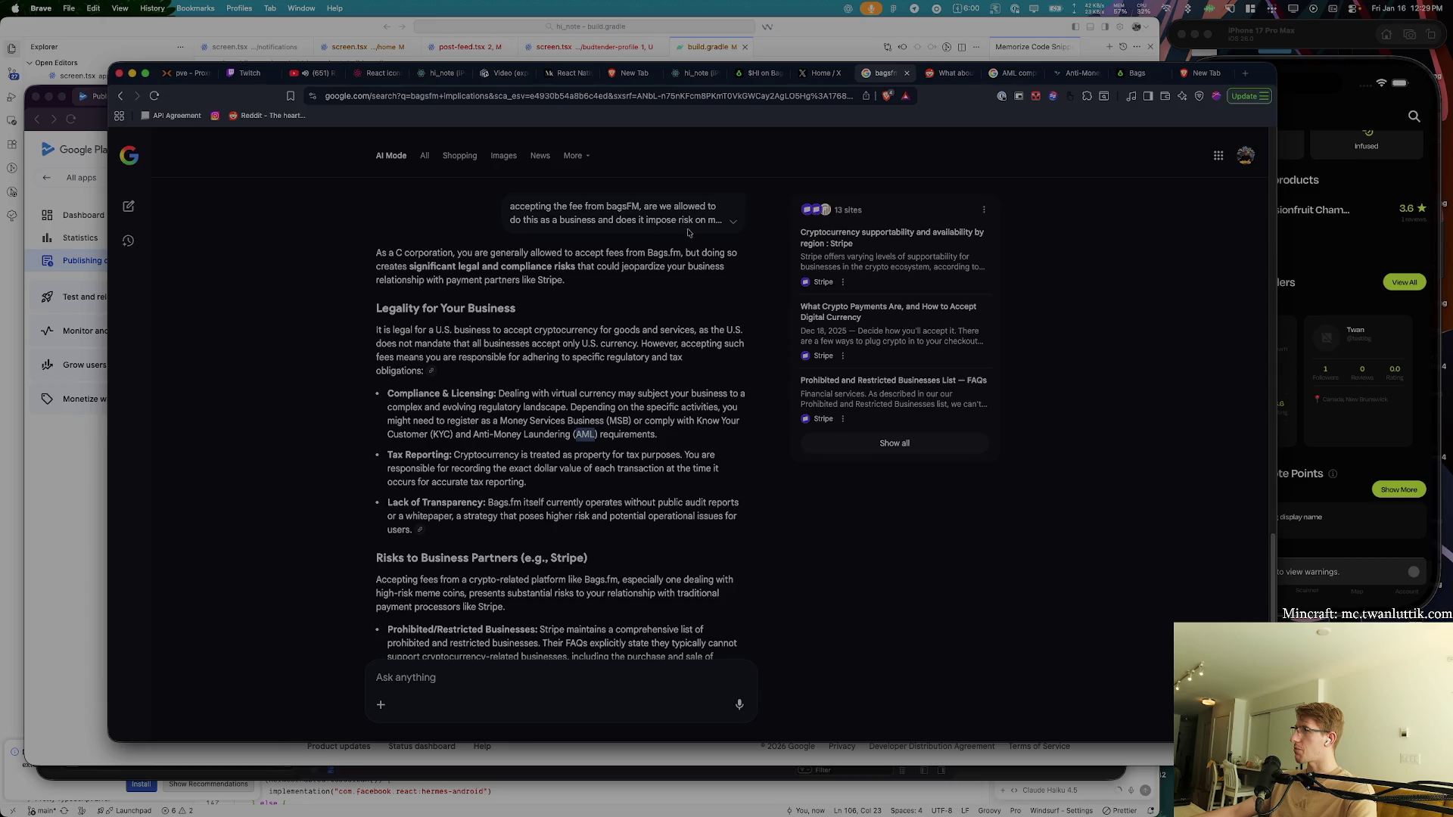
{"action": "scroll", "coordinate": [603, 471], "scroll_direction": "down", "scroll_amount": 7}
{"action": "scroll", "coordinate": [765, 392], "scroll_direction": "up", "scroll_amount": 8}
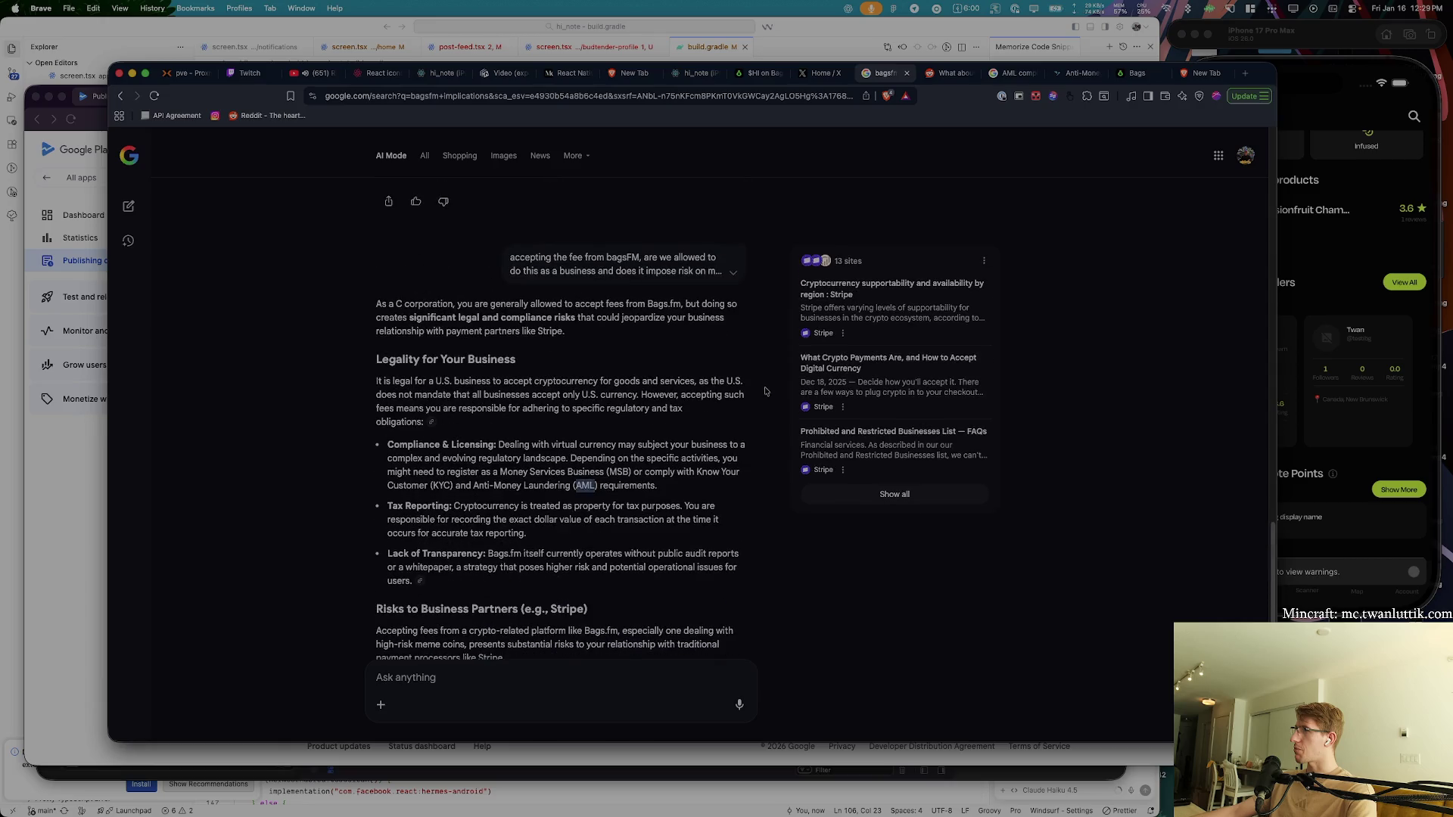
{"action": "left_click", "coordinate": [1135, 73]}
{"action": "left_click", "coordinate": [1198, 76]}
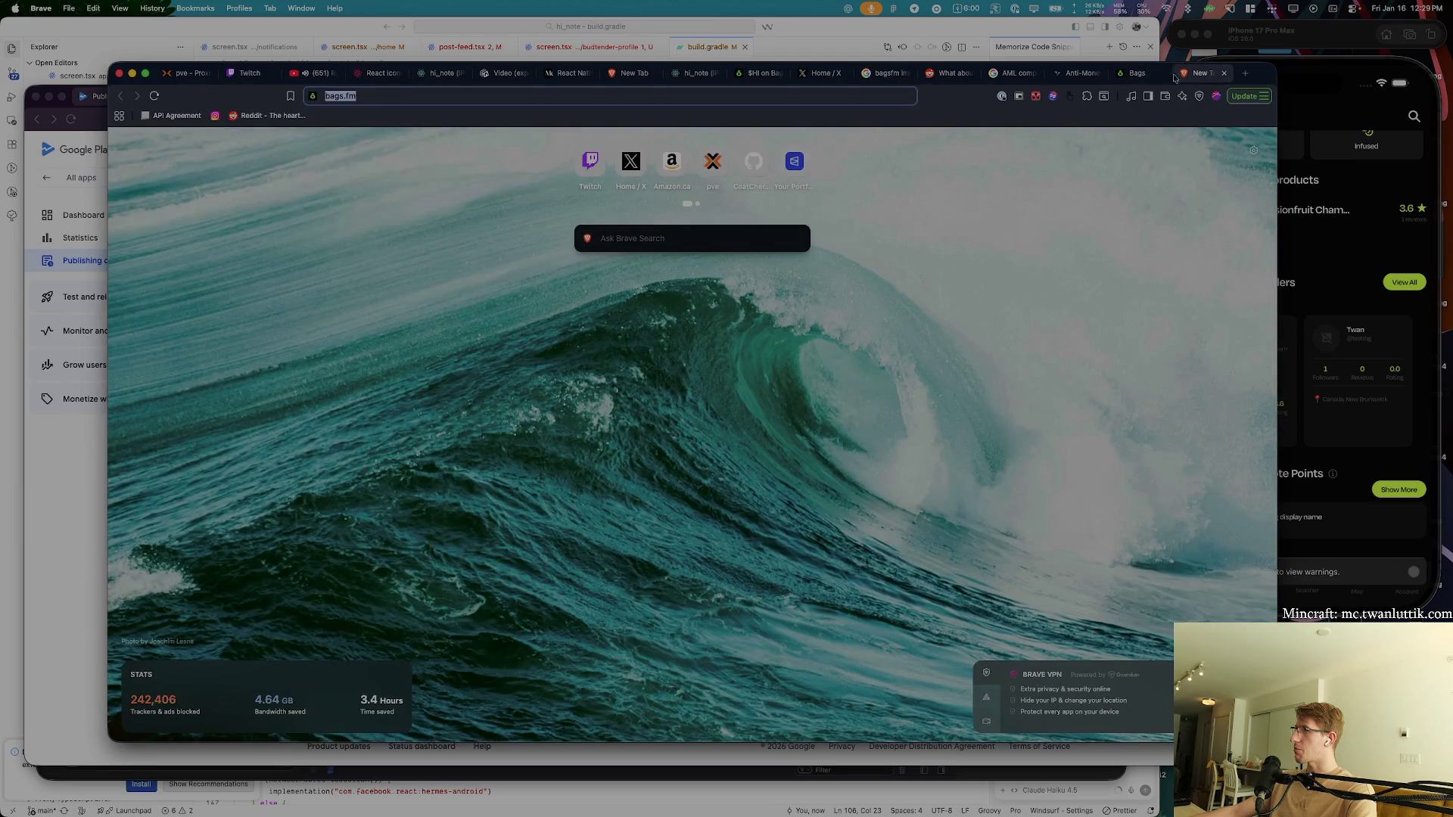
- From the 'bags.fm AML check' results, open the Terms of Service and find the anti-money laundering snippet
{"action": "left_click", "coordinate": [1135, 72]}
{"action": "key", "text": "super+bracketleft"}
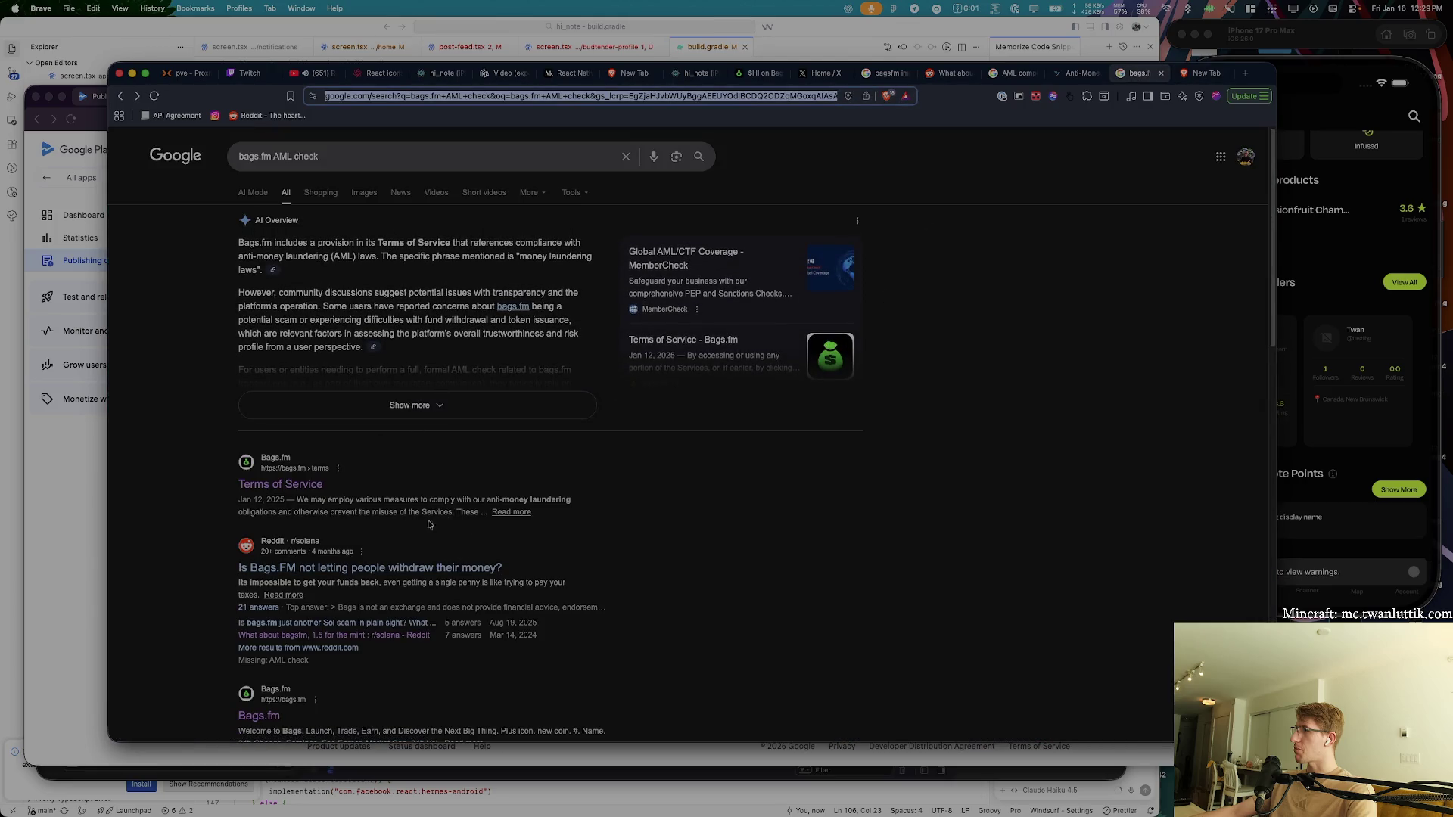
{"action": "left_click_drag", "start_coordinate": [314, 500], "coordinate": [522, 499]}
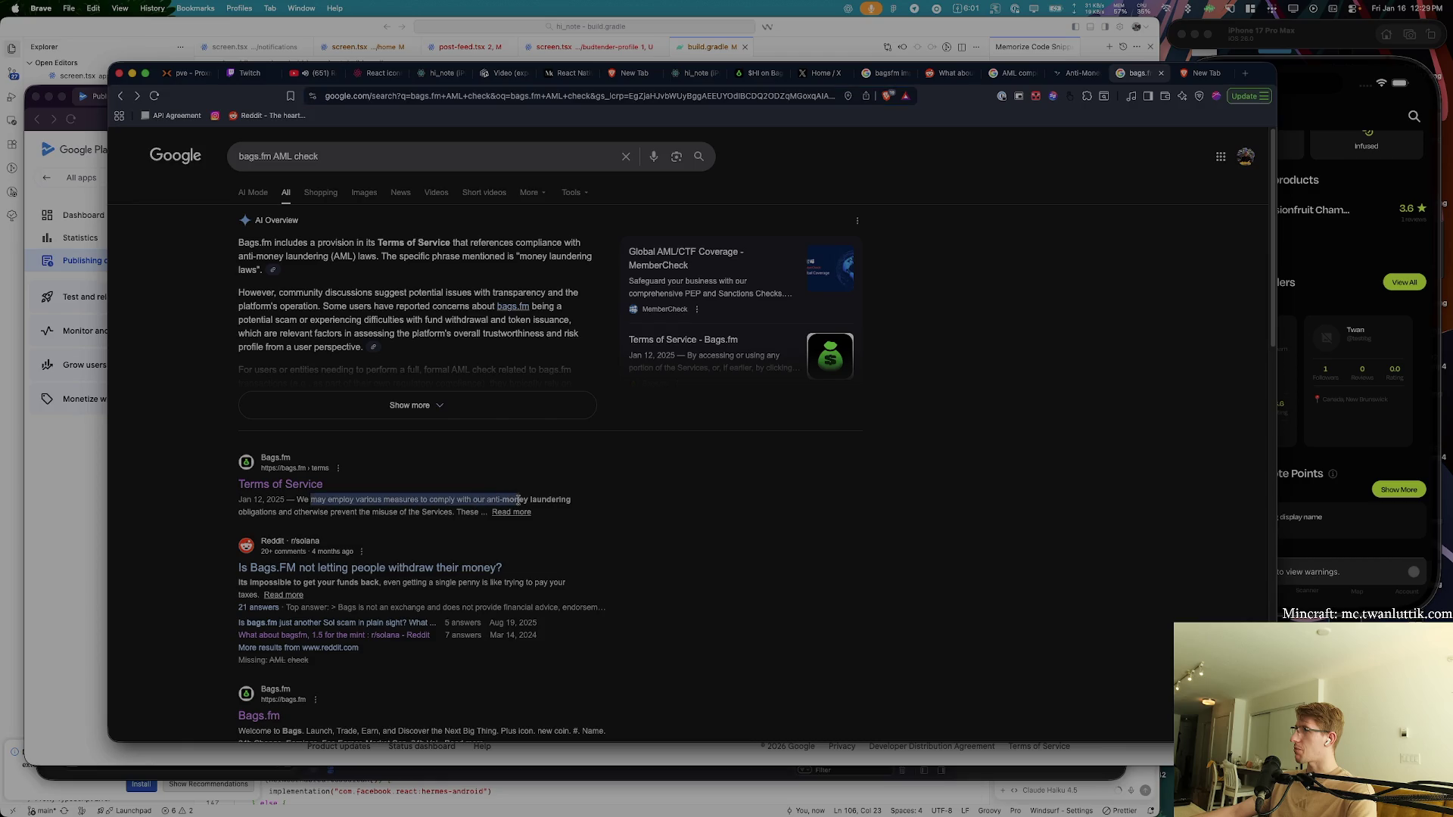
{"action": "left_click", "coordinate": [280, 484], "text": "super"}
{"action": "left_click", "coordinate": [1145, 74]}
{"action": "key", "text": "cmd+f"}
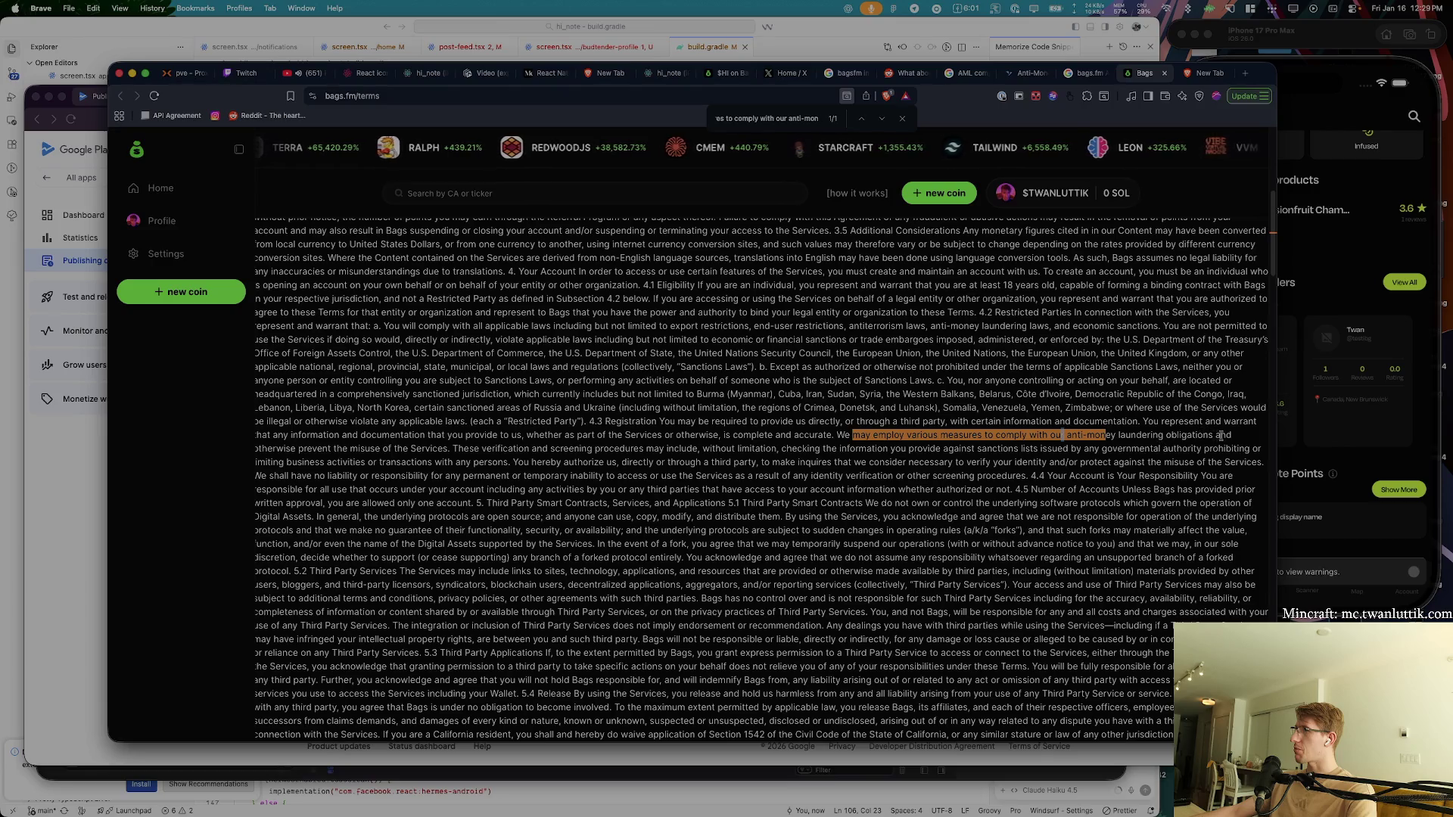
- Highlight the anti-money laundering clauses on transactions, third-party authorization, misuse protection and liability
{"action": "left_click_drag", "start_coordinate": [265, 462], "coordinate": [726, 738]}
{"action": "left_click", "coordinate": [297, 463]}
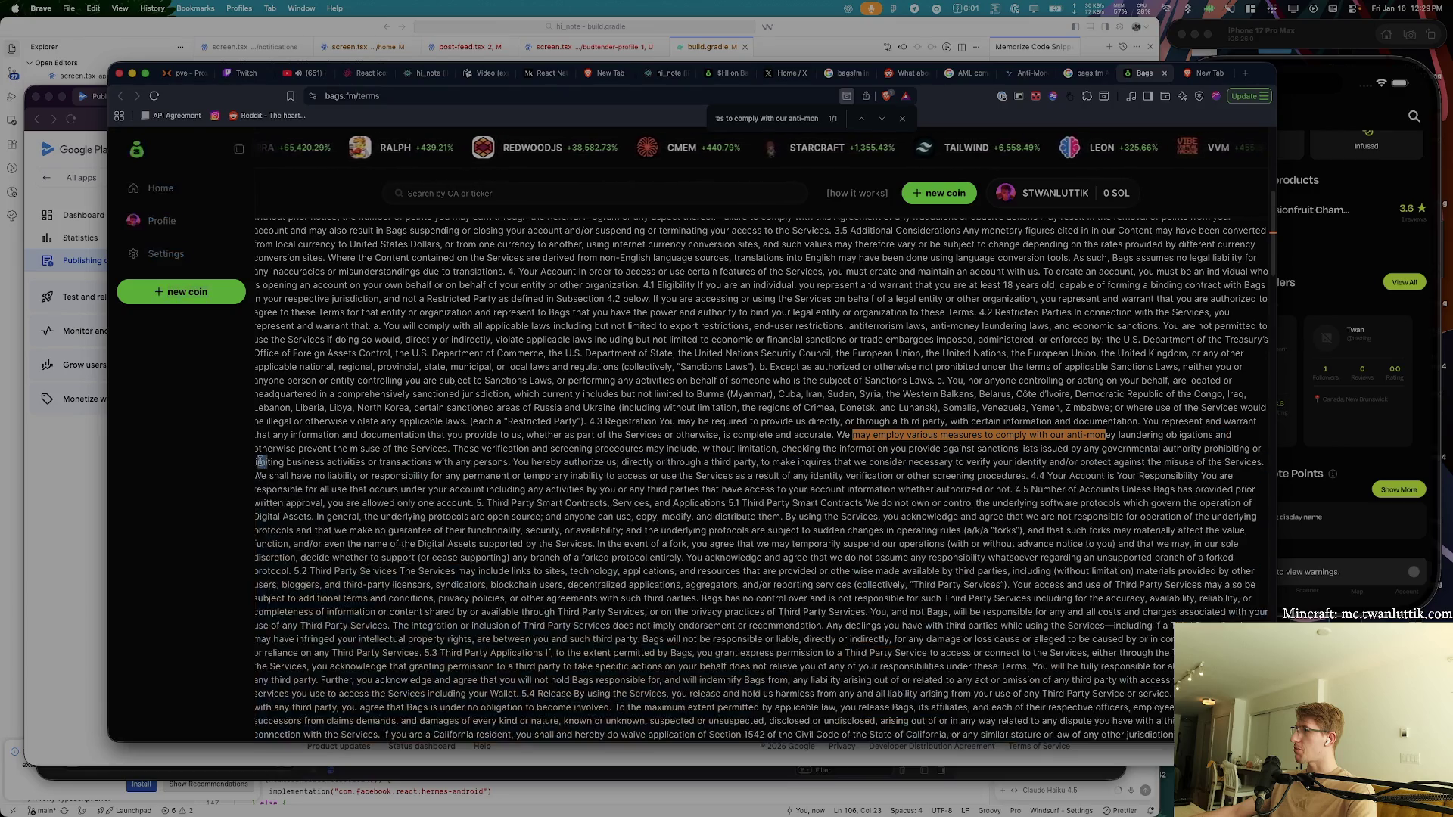
{"action": "left_click_drag", "start_coordinate": [395, 463], "coordinate": [521, 459]}
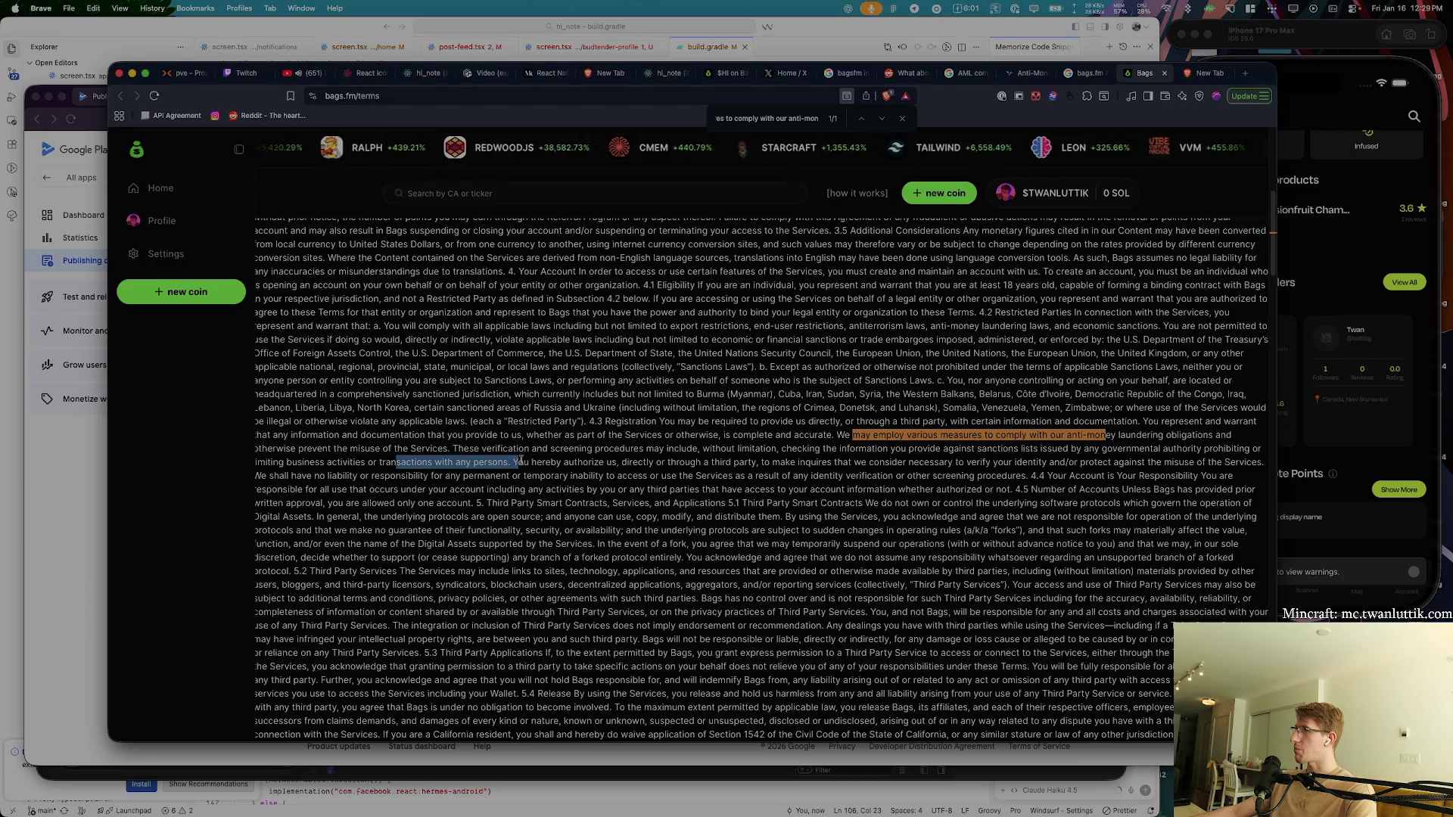
{"action": "left_click_drag", "start_coordinate": [573, 463], "coordinate": [605, 463]}
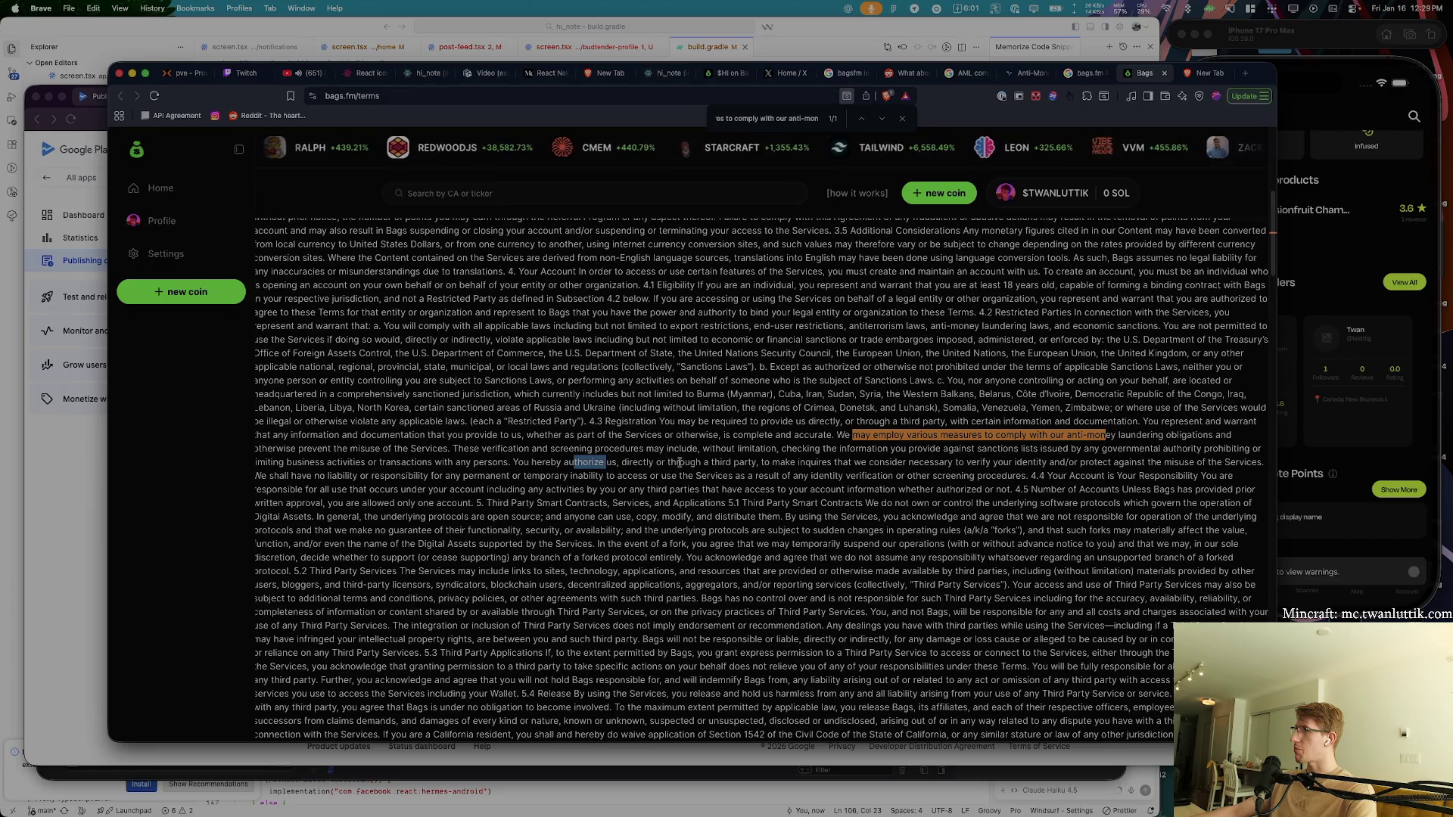
{"action": "left_click_drag", "start_coordinate": [725, 462], "coordinate": [757, 463]}
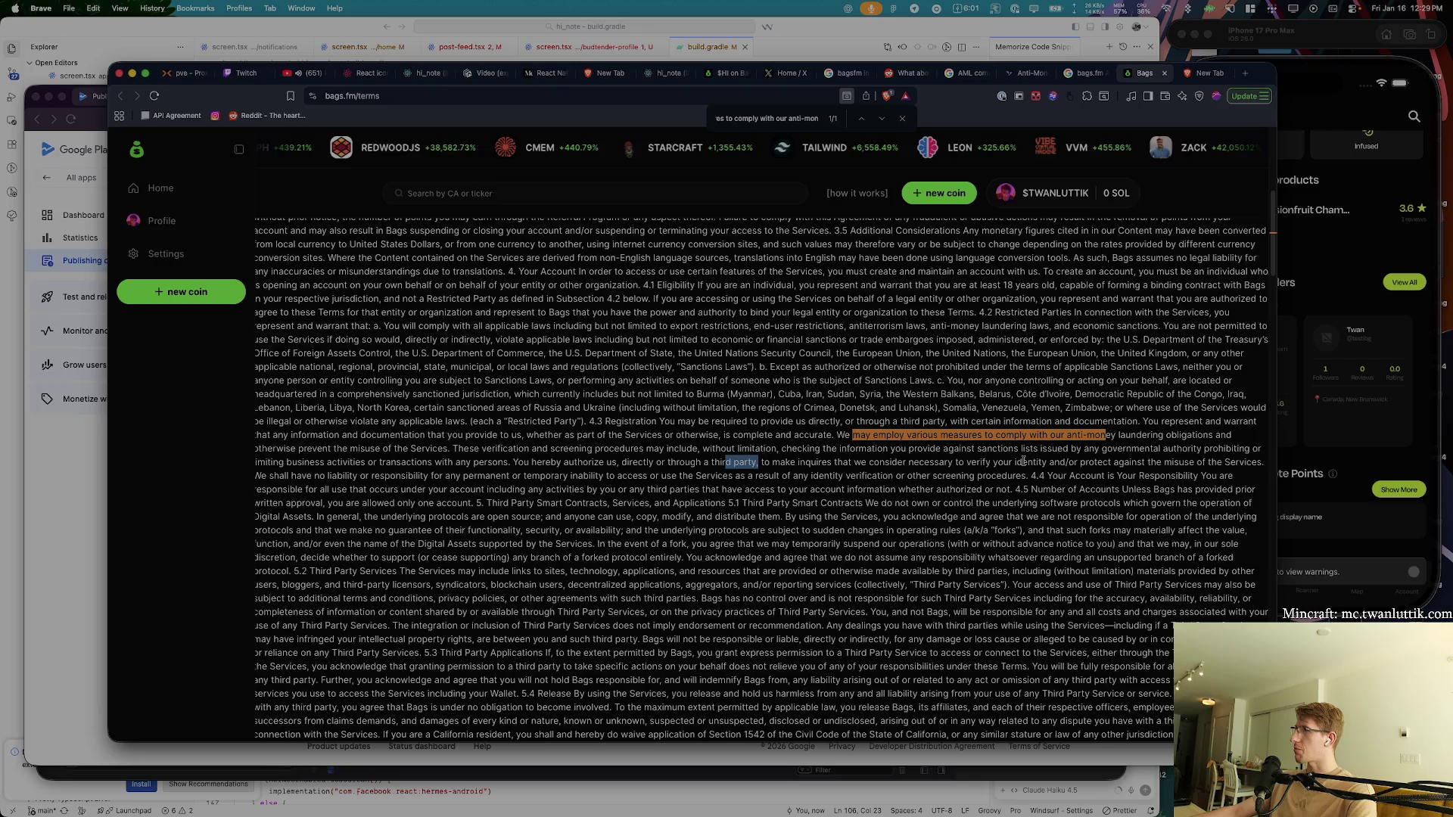
{"action": "left_click_drag", "start_coordinate": [1091, 461], "coordinate": [1247, 462]}
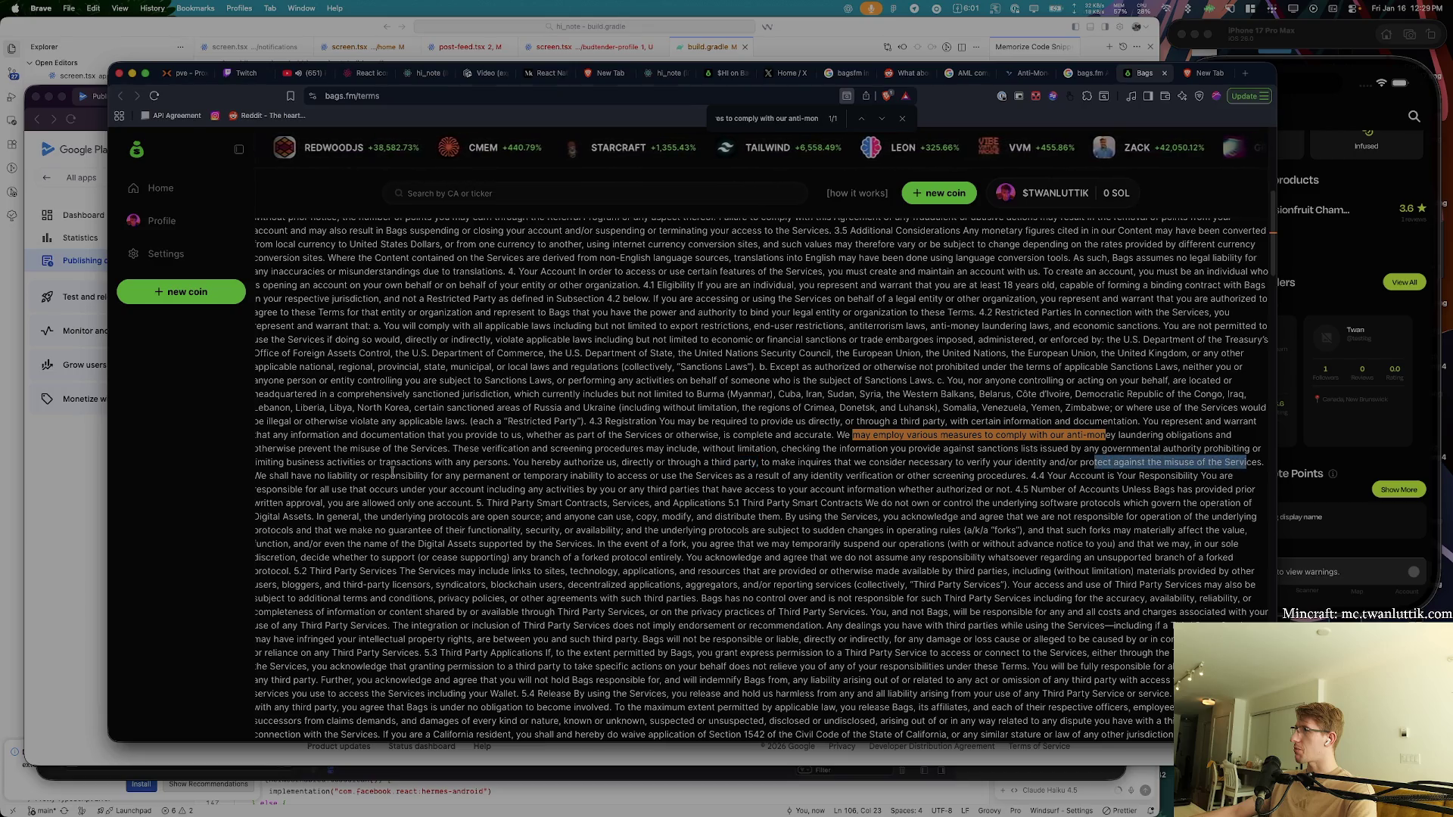
{"action": "left_click_drag", "start_coordinate": [290, 477], "coordinate": [539, 478]}
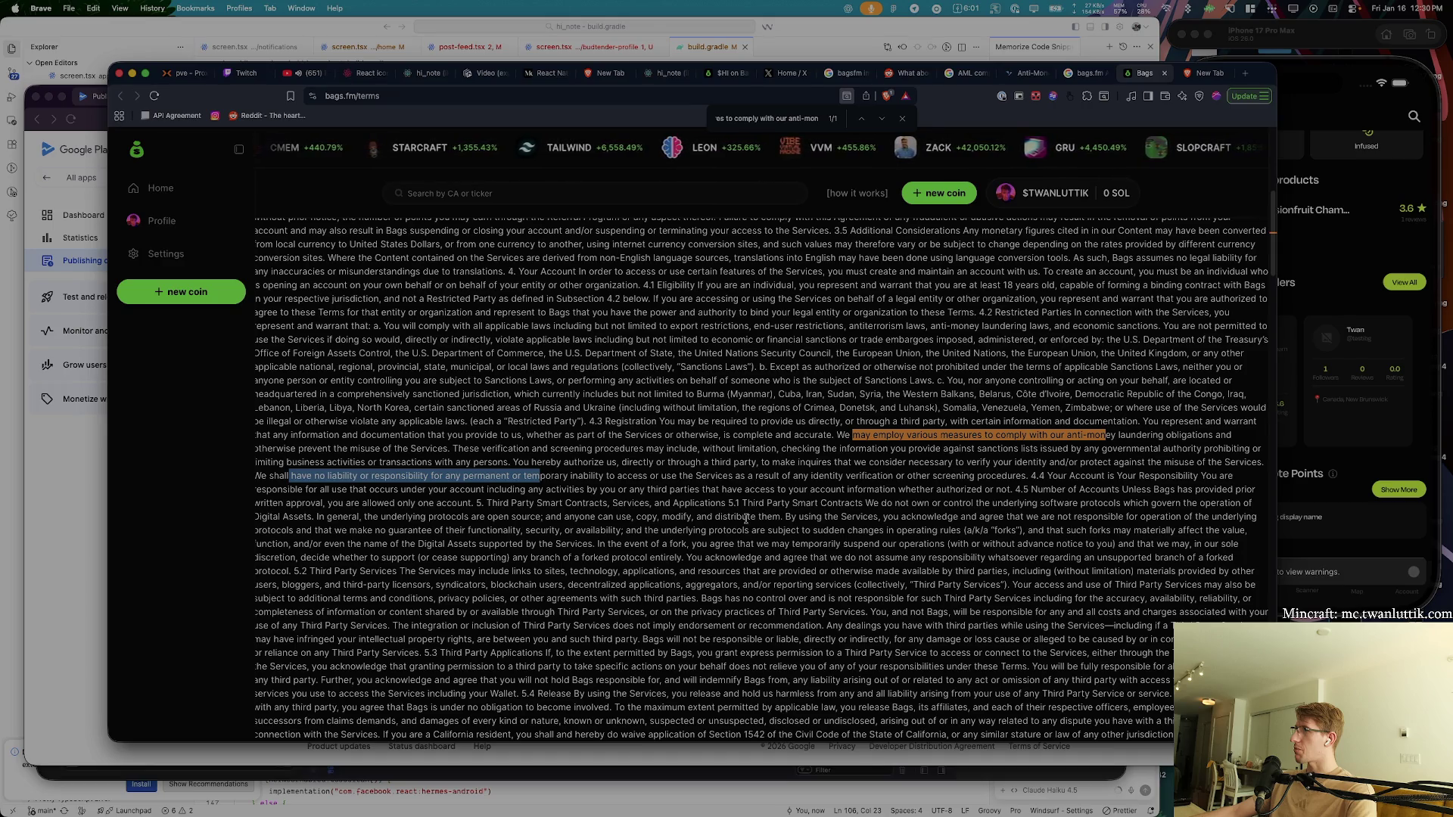
- Scroll through the rest of the Terms and close the tab to return to the Google results
{"action": "scroll", "coordinate": [746, 520], "scroll_direction": "down", "scroll_amount": 1}
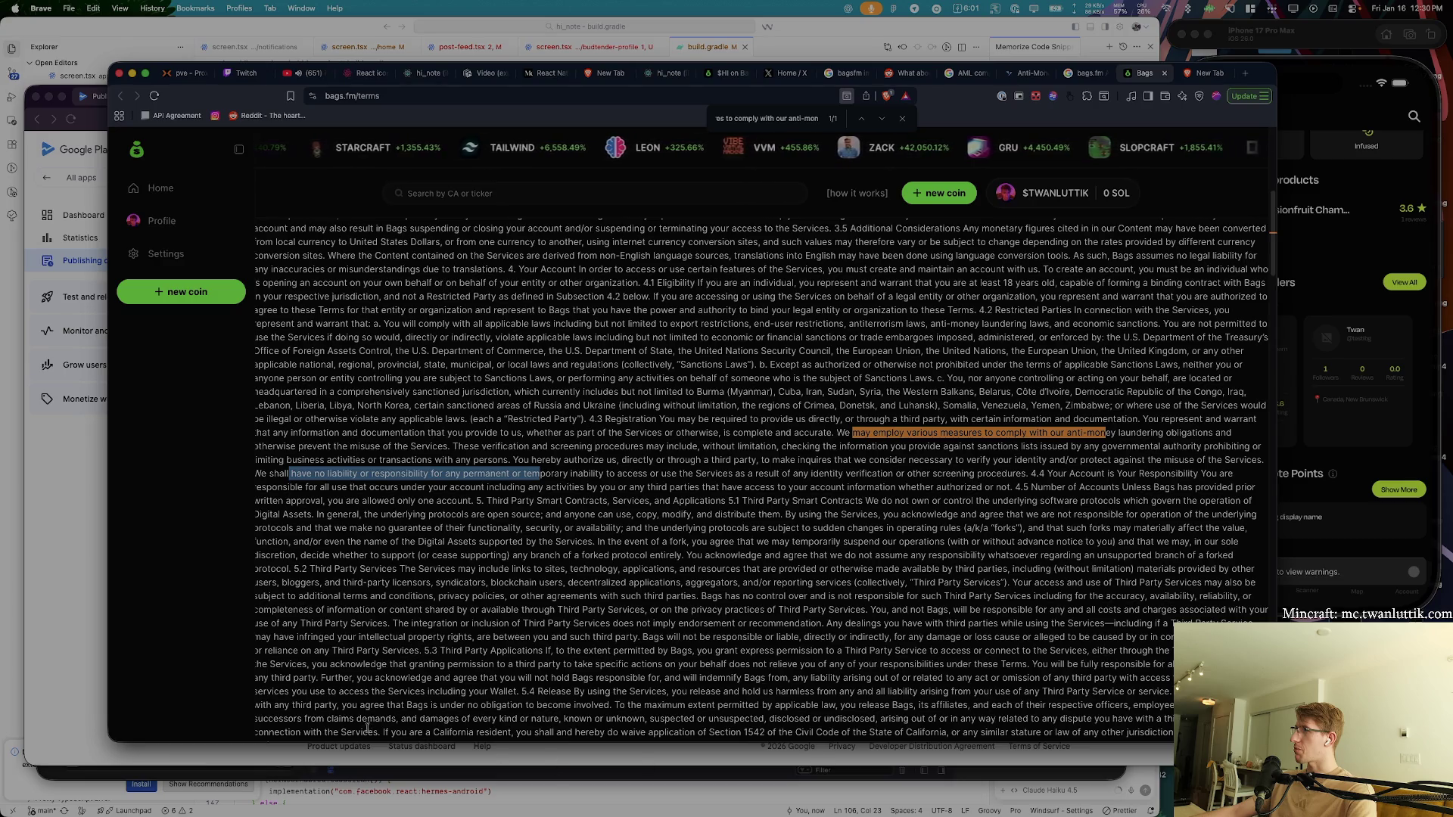
{"action": "left_click_drag", "start_coordinate": [381, 732], "coordinate": [458, 731]}
{"action": "left_click", "coordinate": [620, 649]}
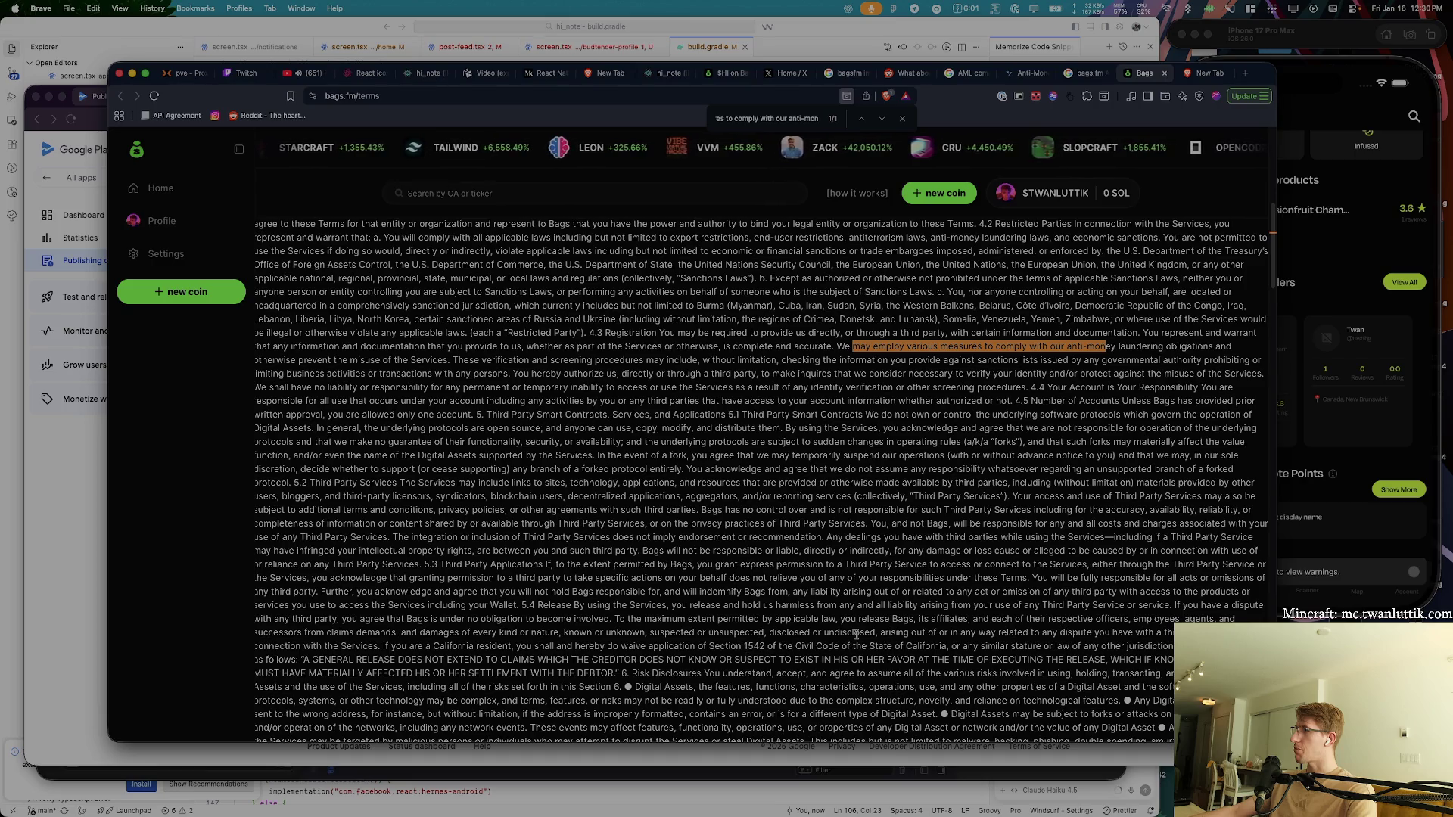
{"action": "scroll", "coordinate": [849, 643], "scroll_direction": "down", "scroll_amount": 1}
{"action": "scroll", "coordinate": [857, 634], "scroll_direction": "down", "scroll_amount": 10}
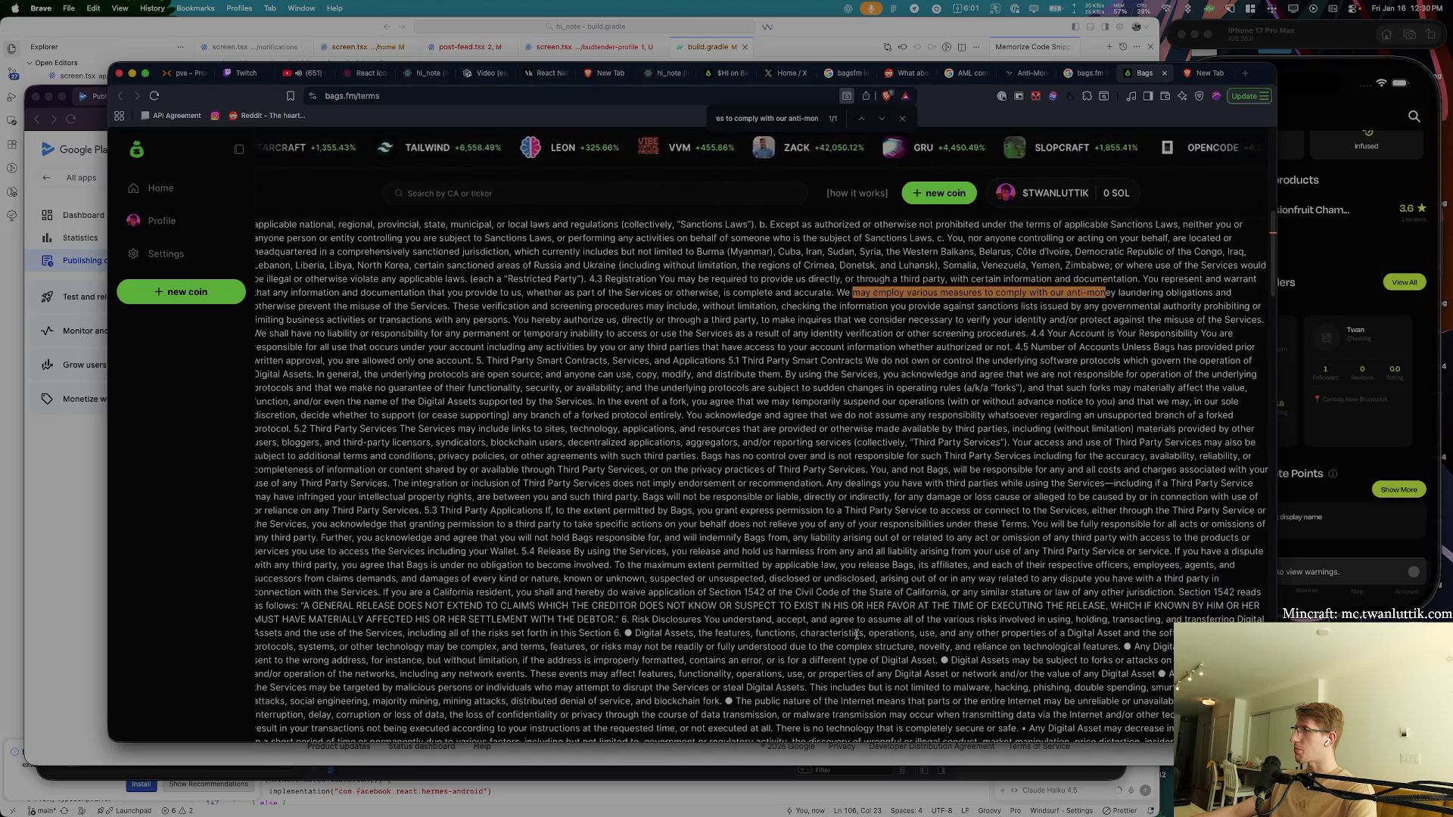
{"action": "scroll", "coordinate": [857, 638], "scroll_direction": "down", "scroll_amount": 10}
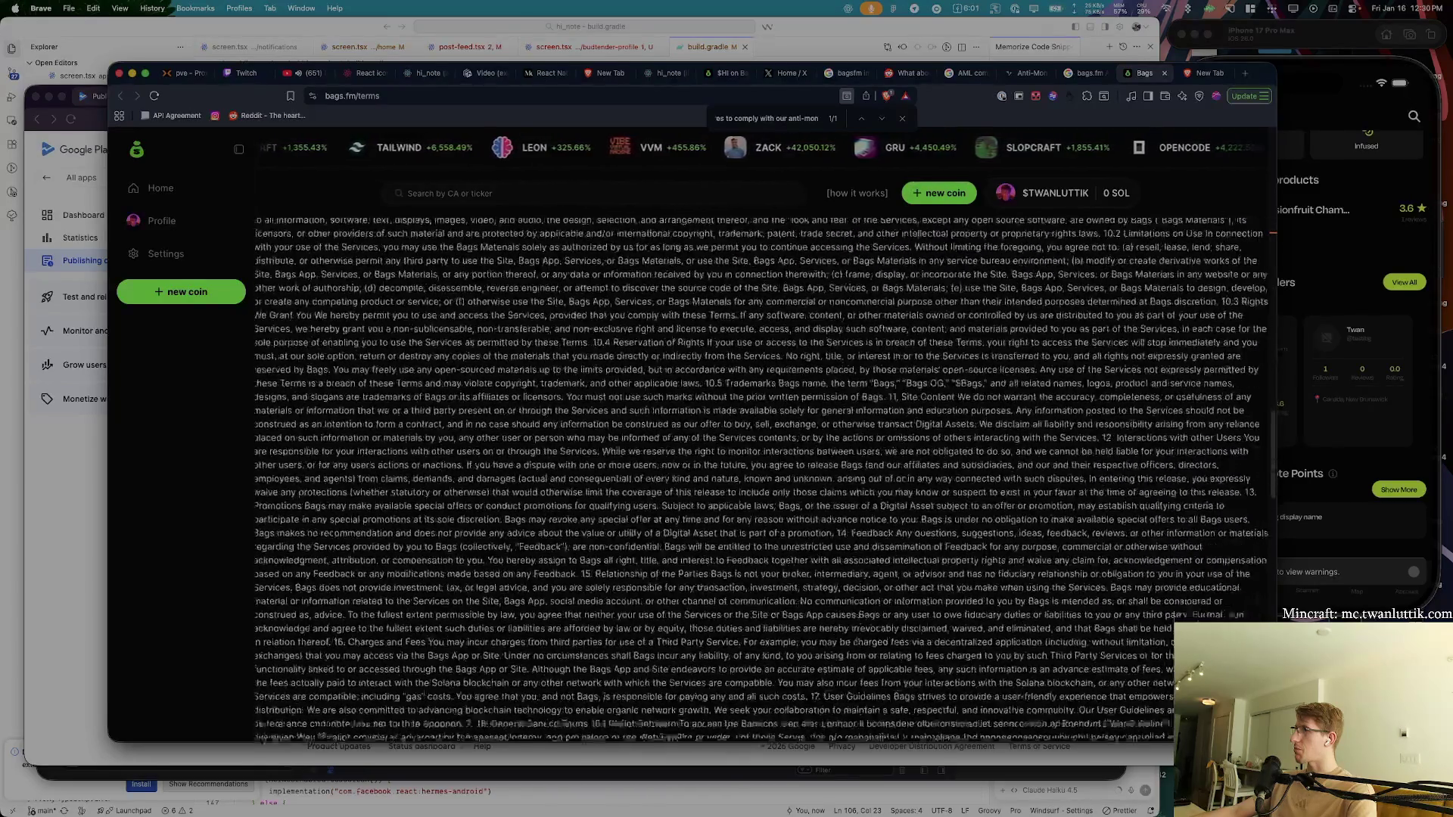
{"action": "scroll", "coordinate": [774, 599], "scroll_direction": "up", "scroll_amount": 20}
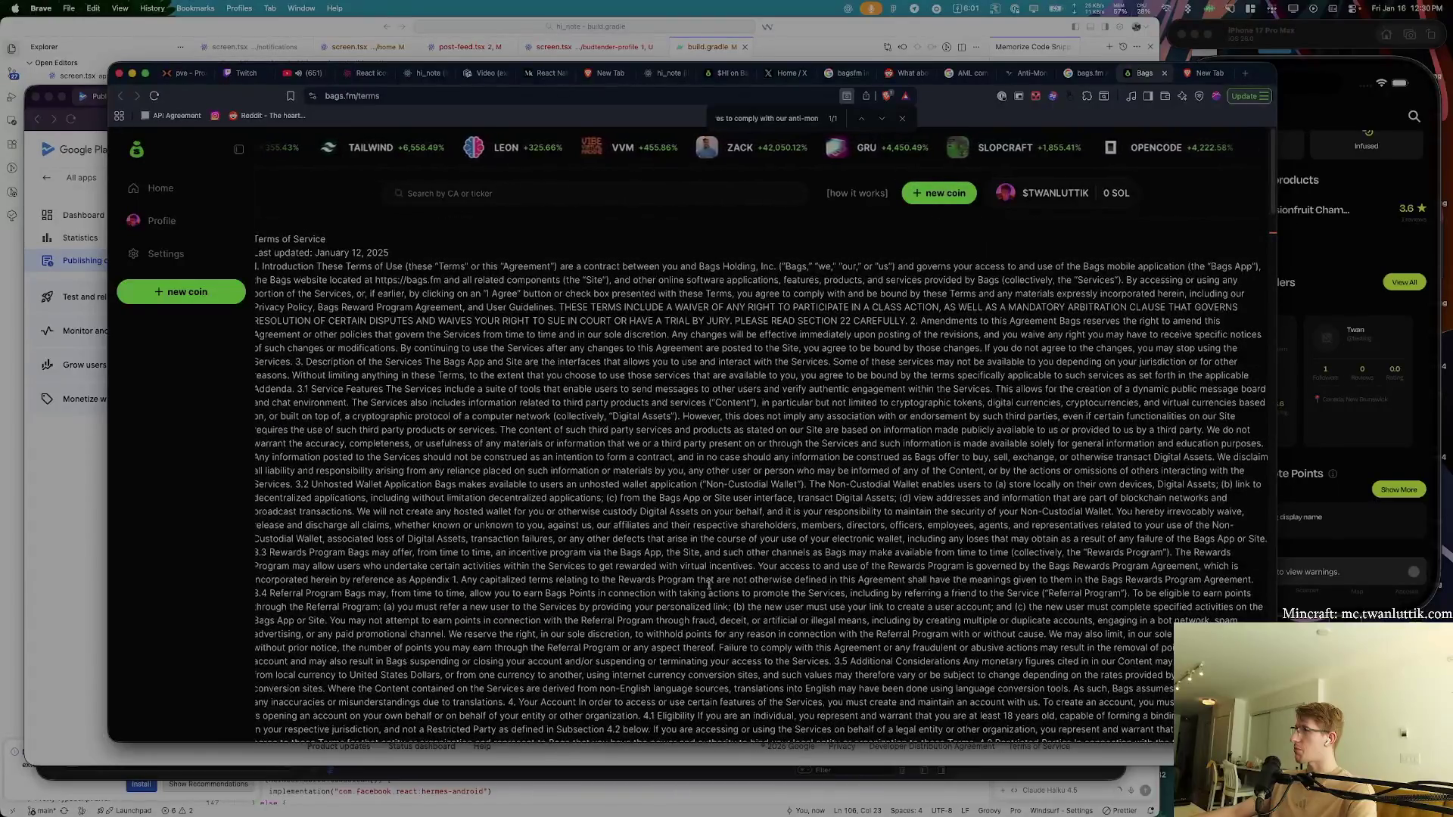
{"action": "key", "text": "super+w"}
{"action": "scroll", "coordinate": [509, 459], "scroll_direction": "down", "scroll_amount": 1}
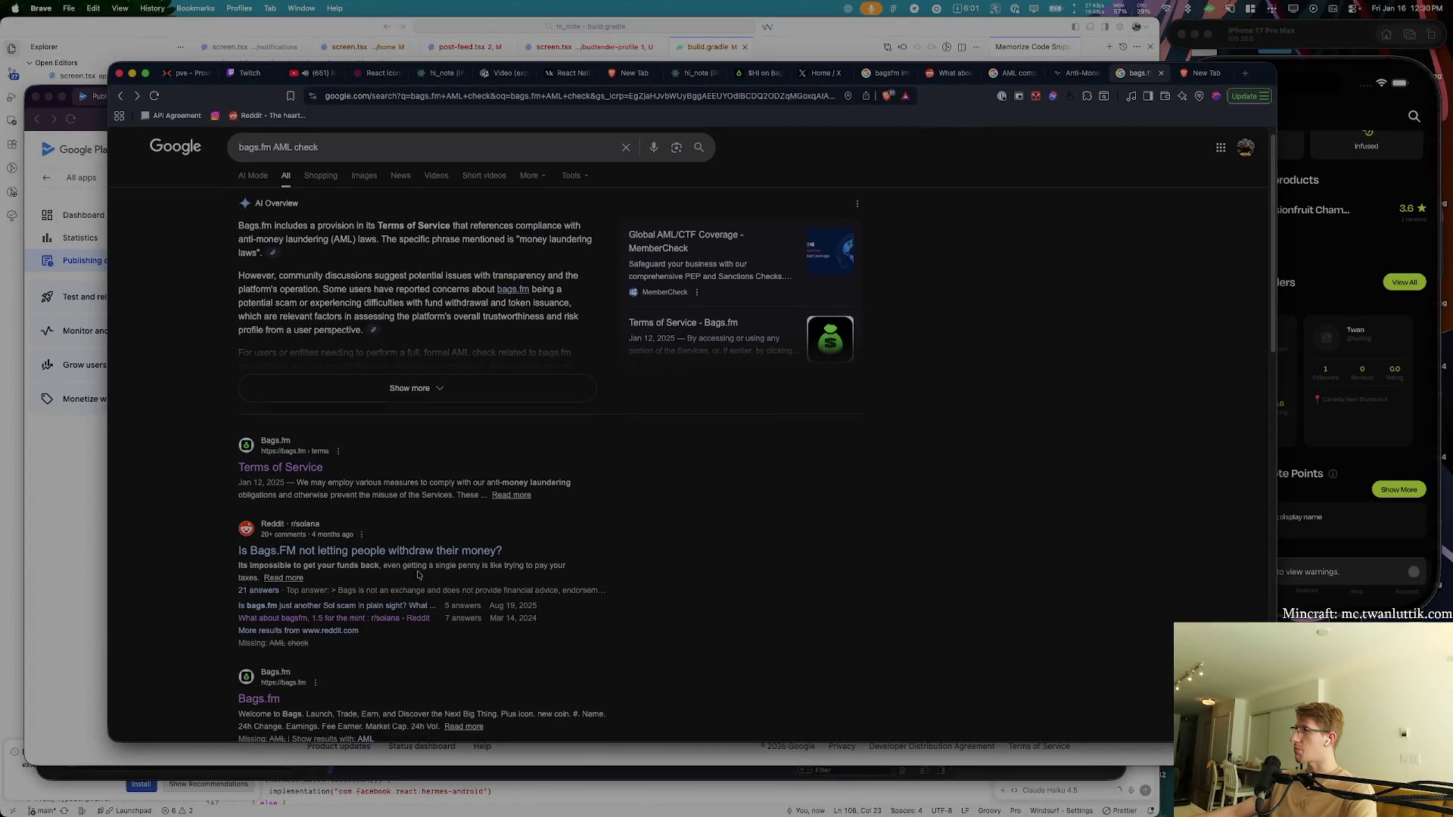
- Open the r/solana thread on Bags.FM withdrawals and highlight the advice to use trusted sites
{"action": "left_click", "coordinate": [358, 553], "text": "super"}
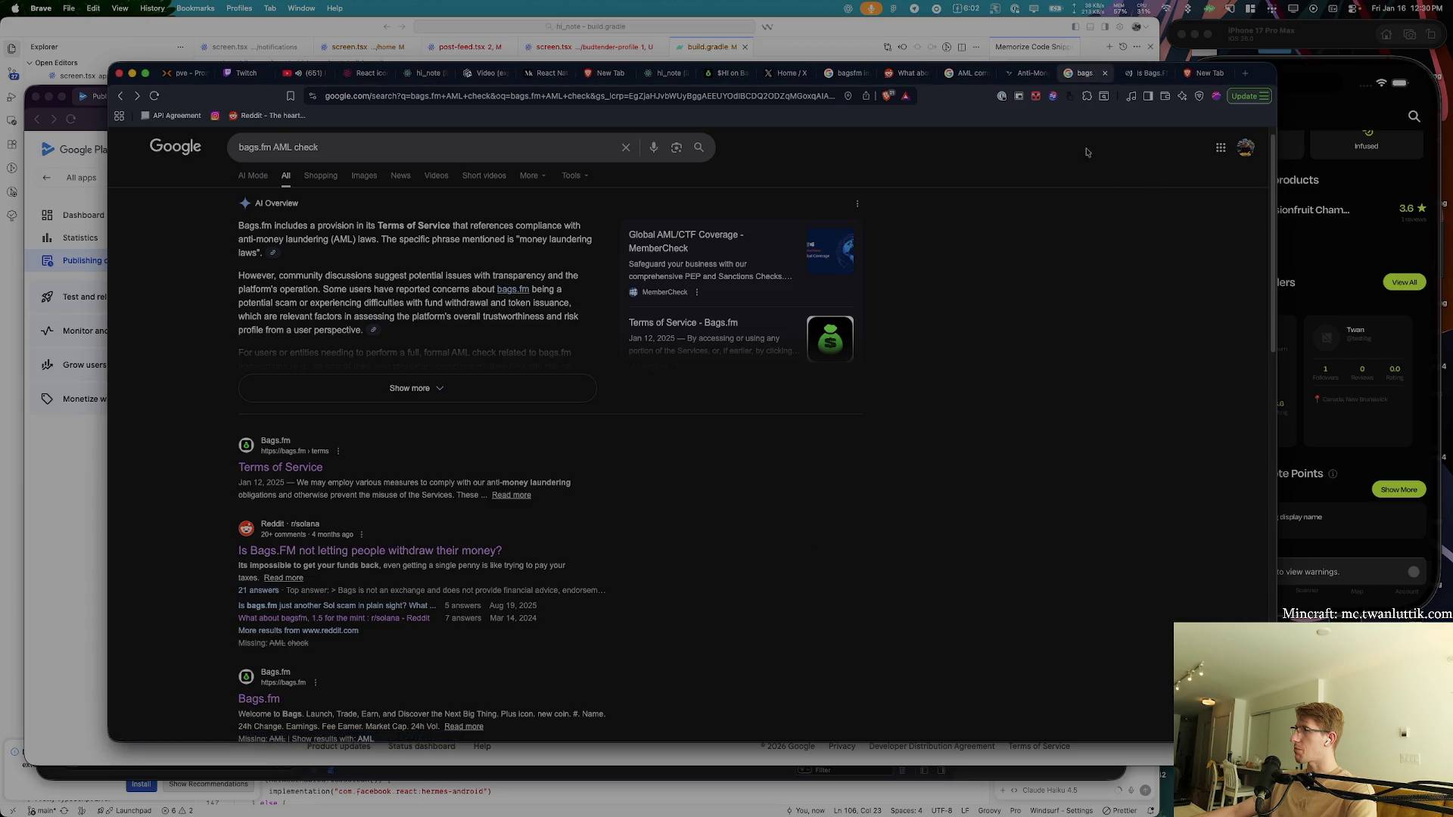
{"action": "key", "text": "ctrl+Tab"}
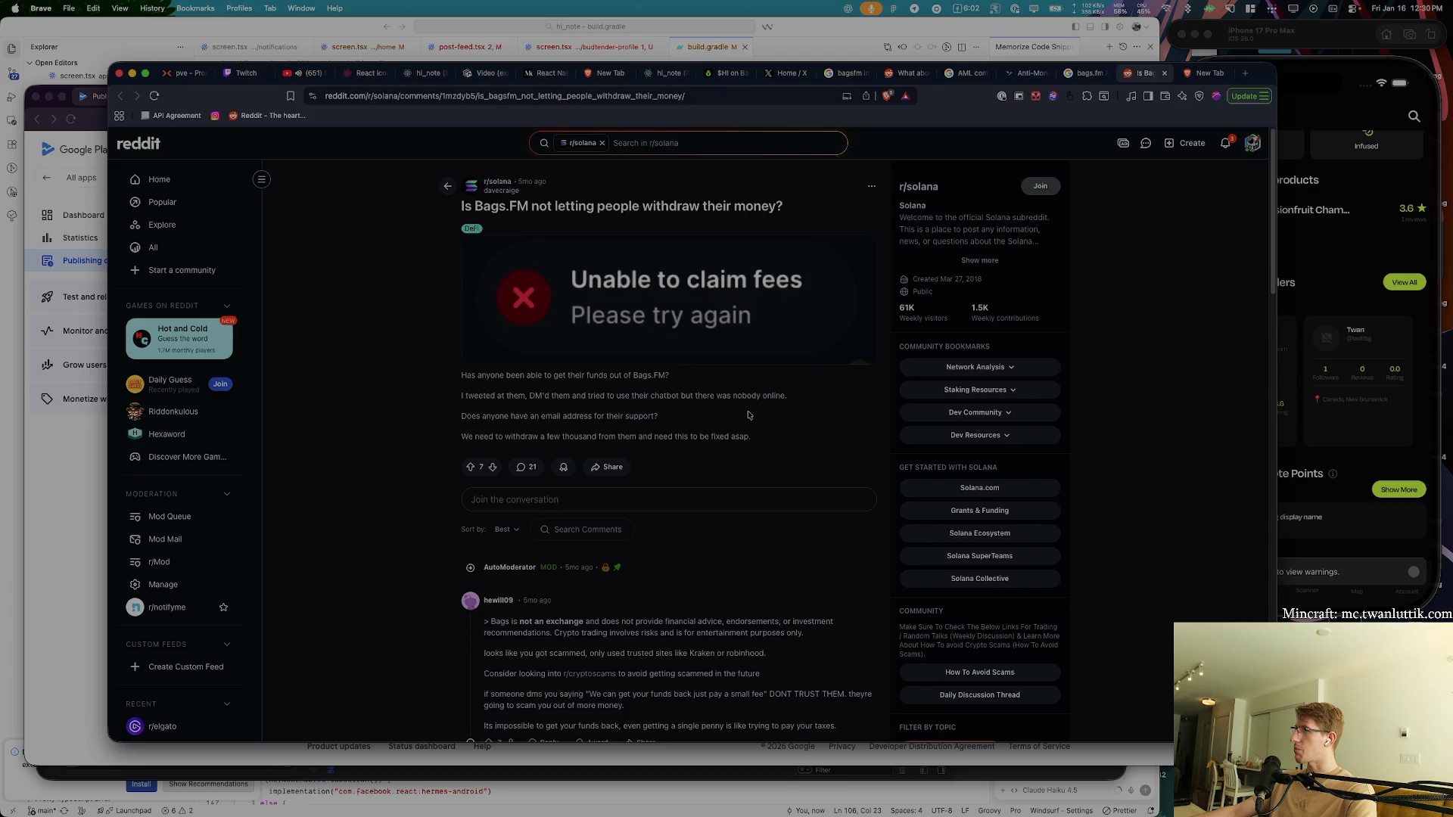
{"action": "scroll", "coordinate": [717, 460], "scroll_direction": "down", "scroll_amount": 2}
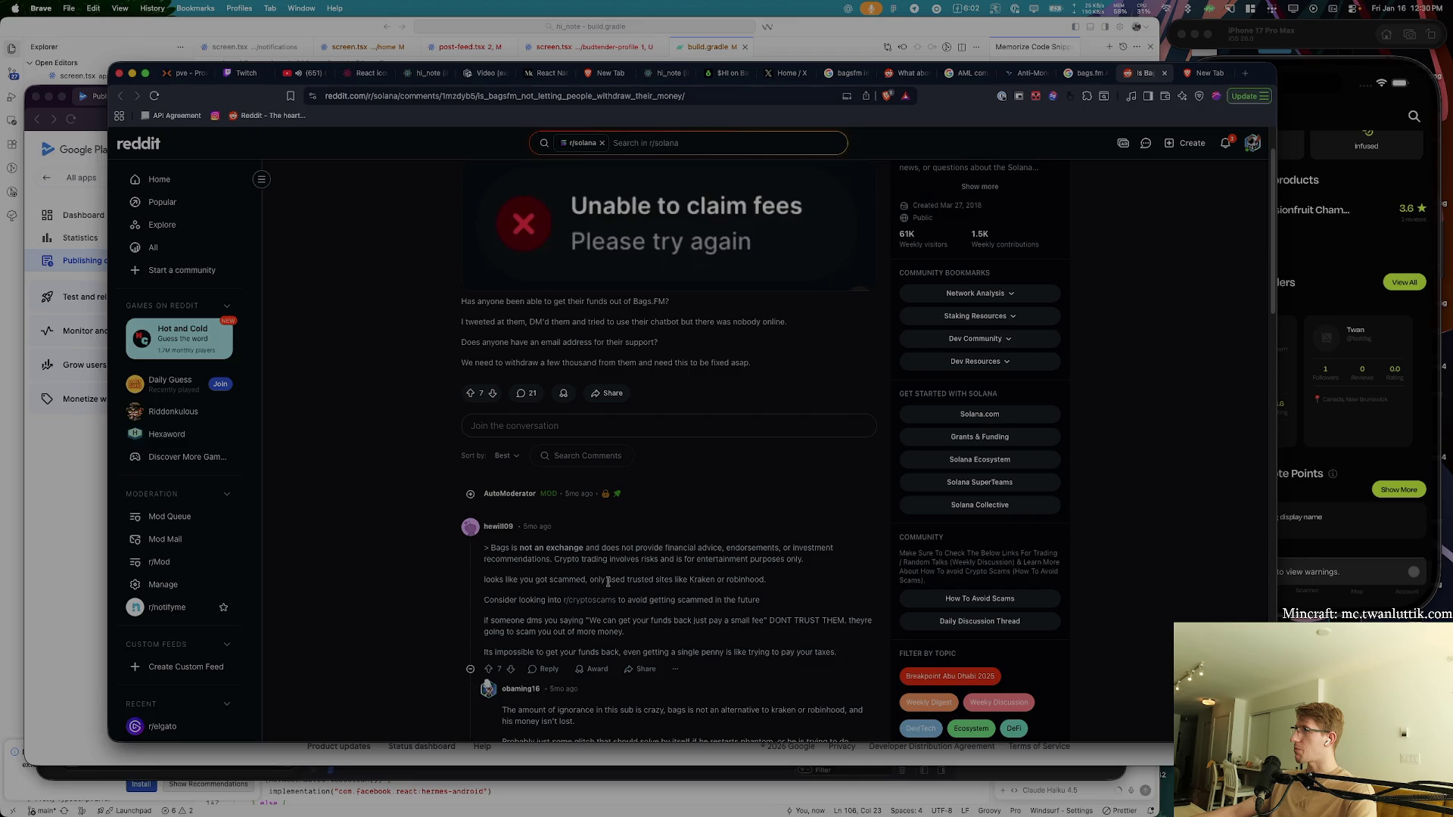
{"action": "left_click_drag", "start_coordinate": [620, 559], "coordinate": [657, 557]}
{"action": "left_click_drag", "start_coordinate": [508, 579], "coordinate": [745, 579]}
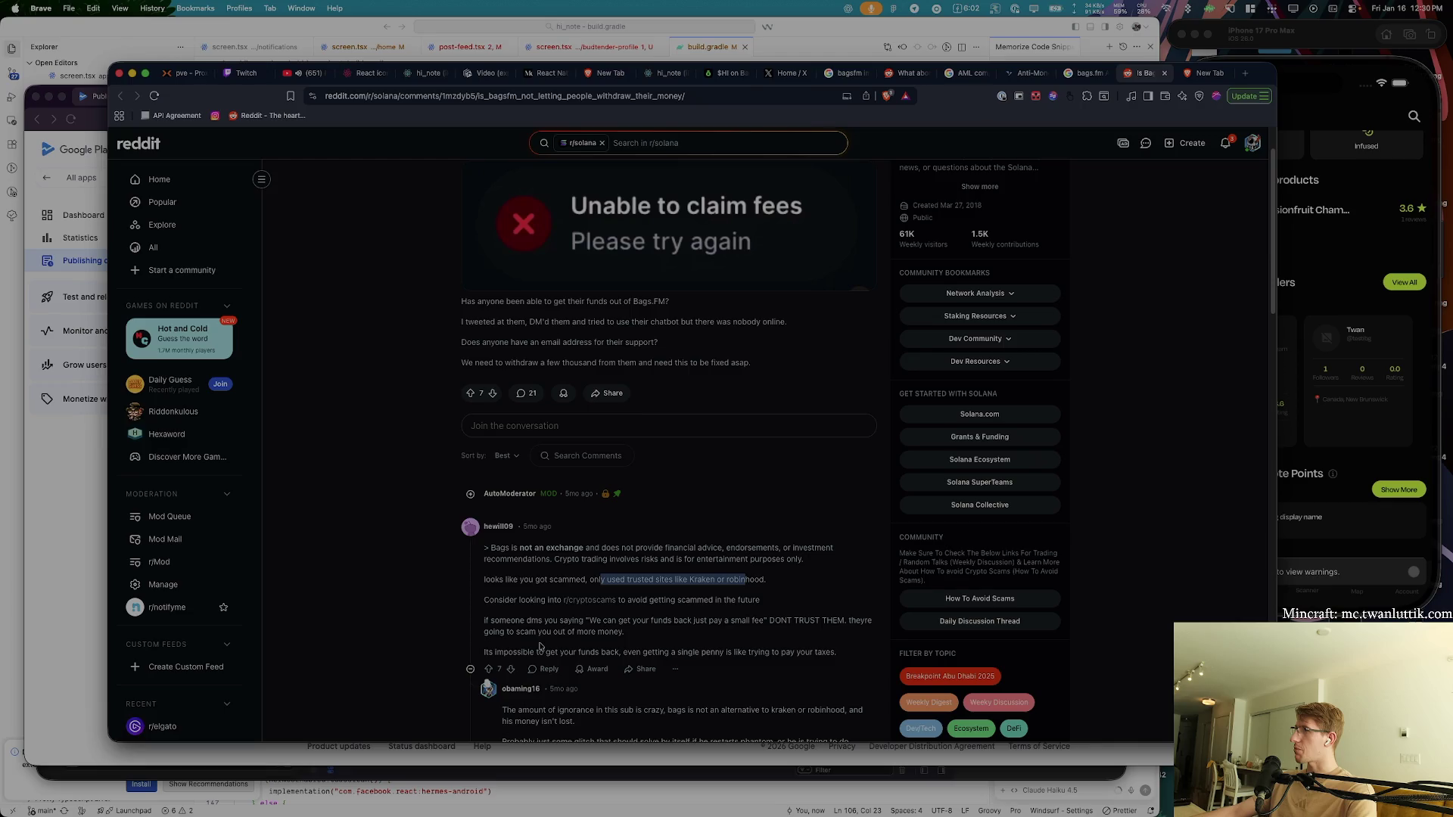
{"action": "left_click_drag", "start_coordinate": [640, 599], "coordinate": [760, 599]}
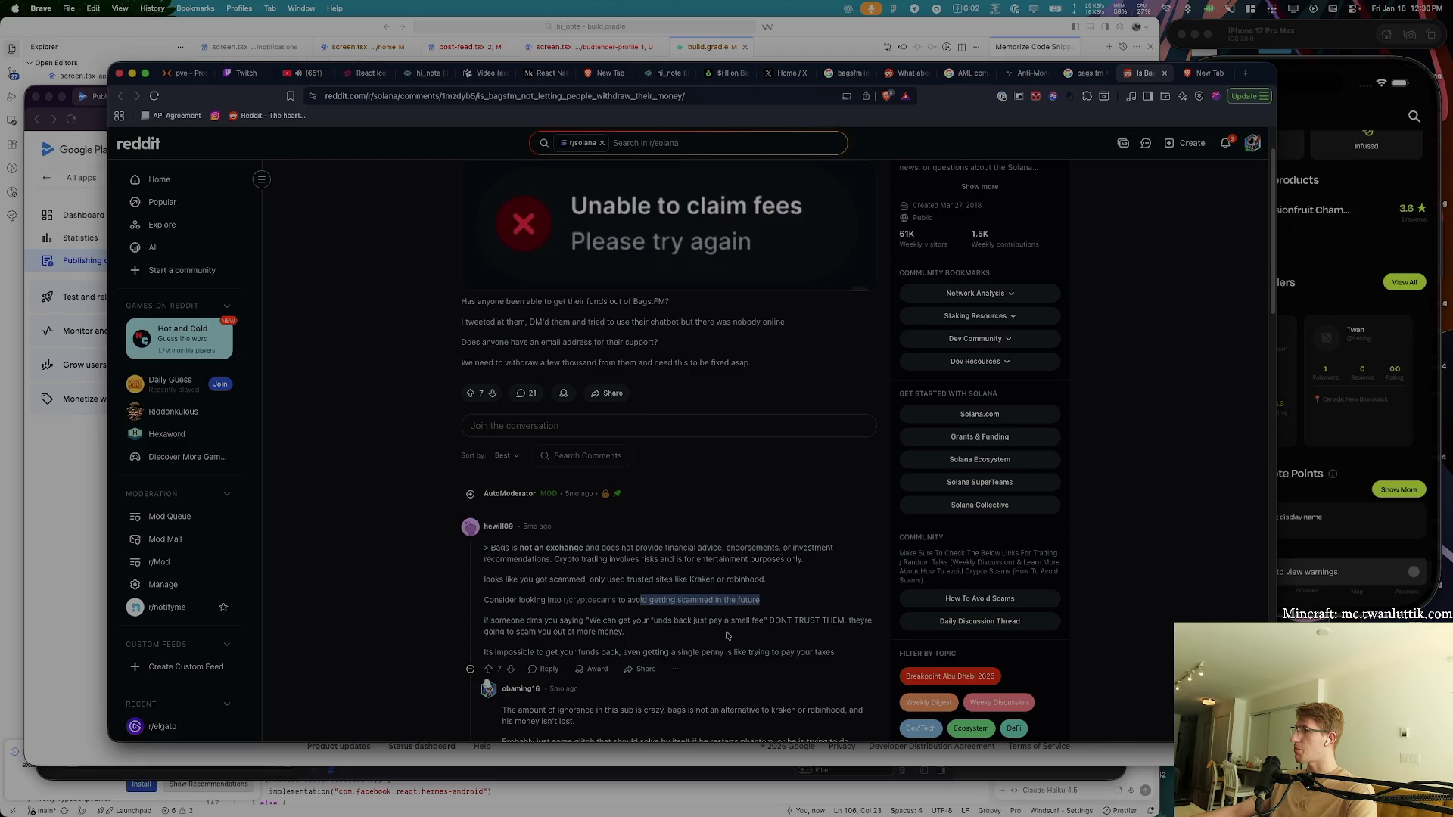
{"action": "scroll", "coordinate": [695, 633], "scroll_direction": "down", "scroll_amount": 2}
- Read further replies, highlighting the recovery-scam warning and the temporary-glitch suggestion
{"action": "left_click", "coordinate": [490, 543]}
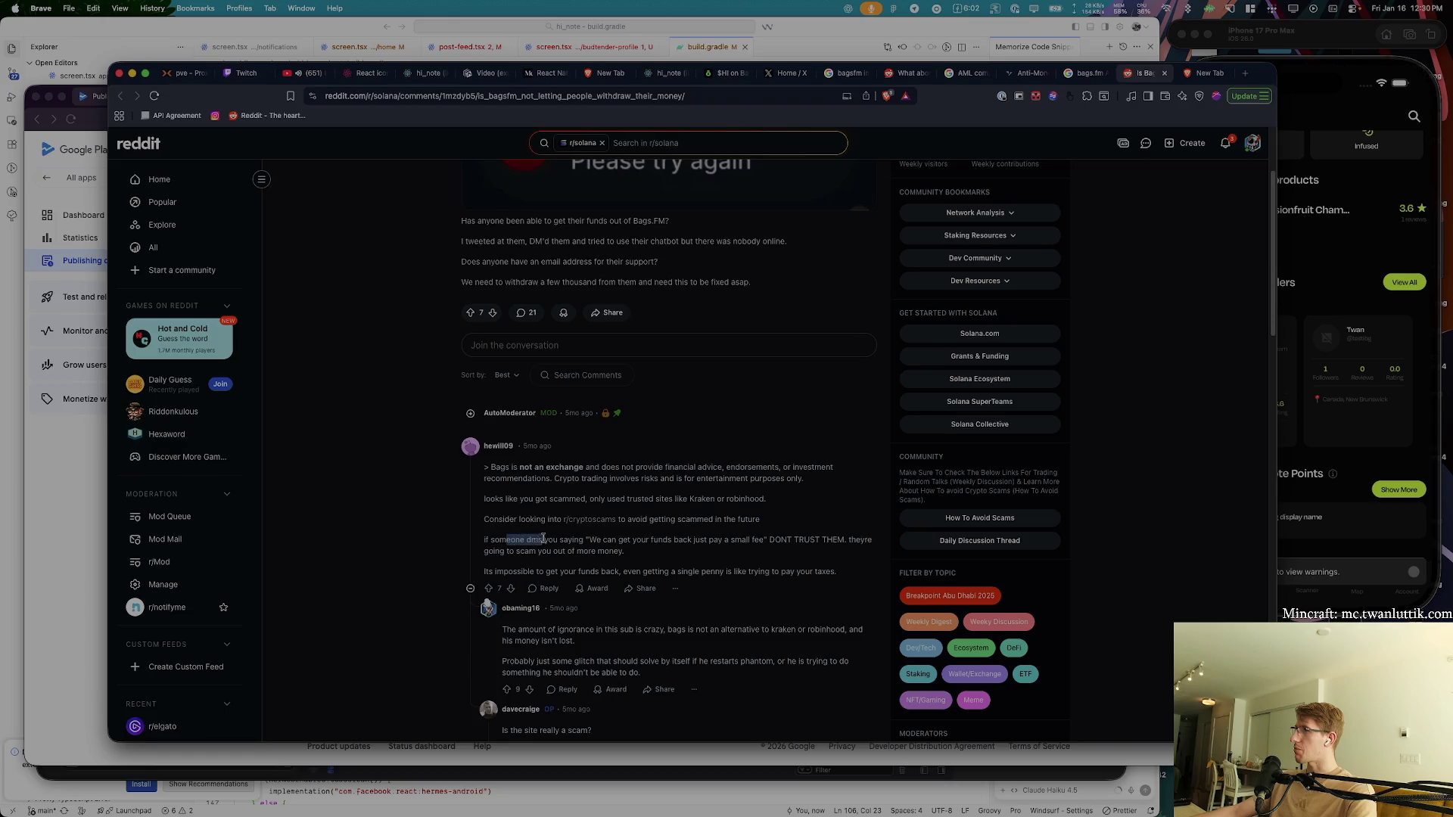
{"action": "left_click_drag", "start_coordinate": [646, 540], "coordinate": [792, 540]}
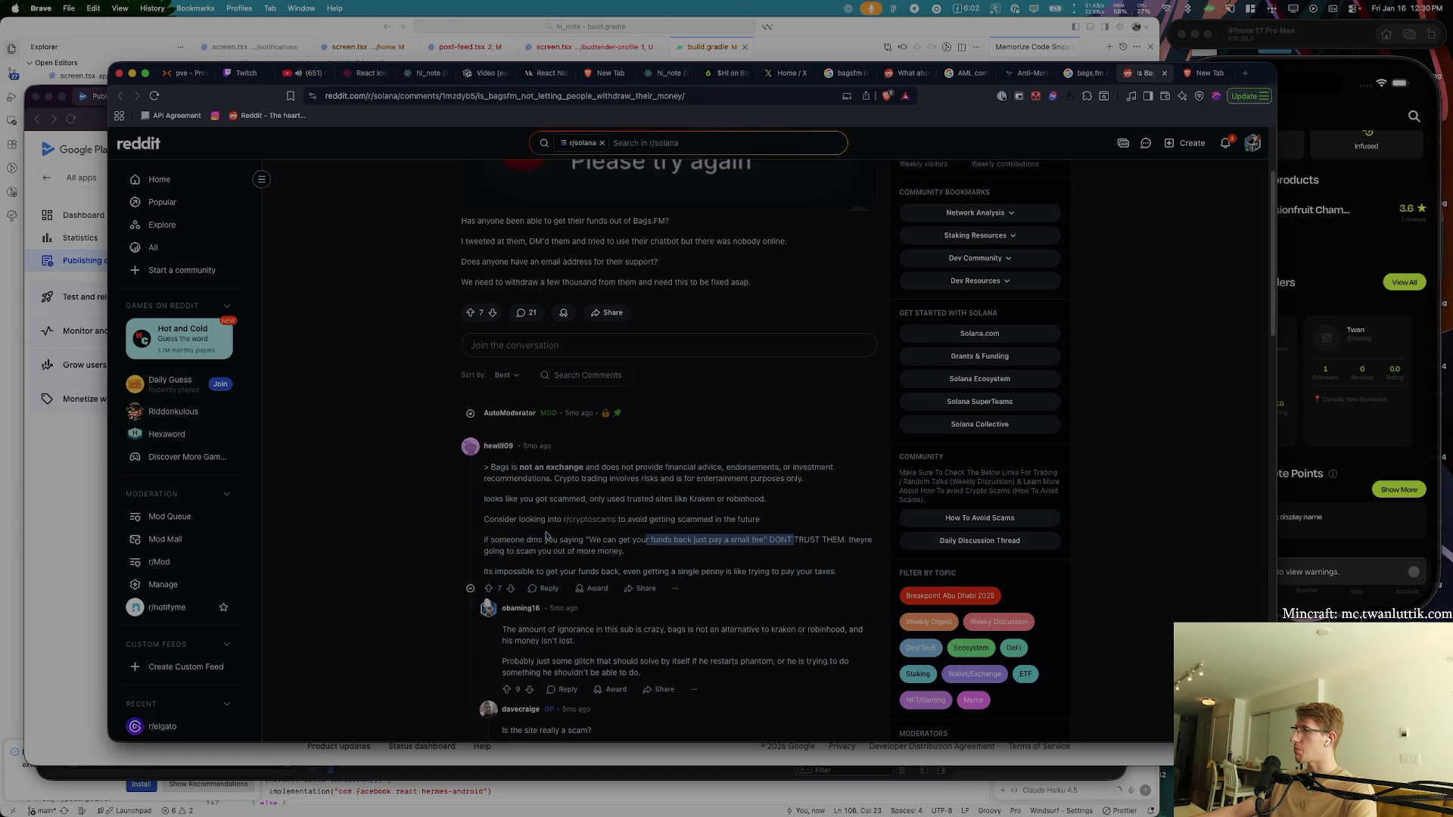
{"action": "scroll", "coordinate": [546, 536], "scroll_direction": "down", "scroll_amount": 5}
{"action": "left_click_drag", "start_coordinate": [533, 442], "coordinate": [707, 443]}
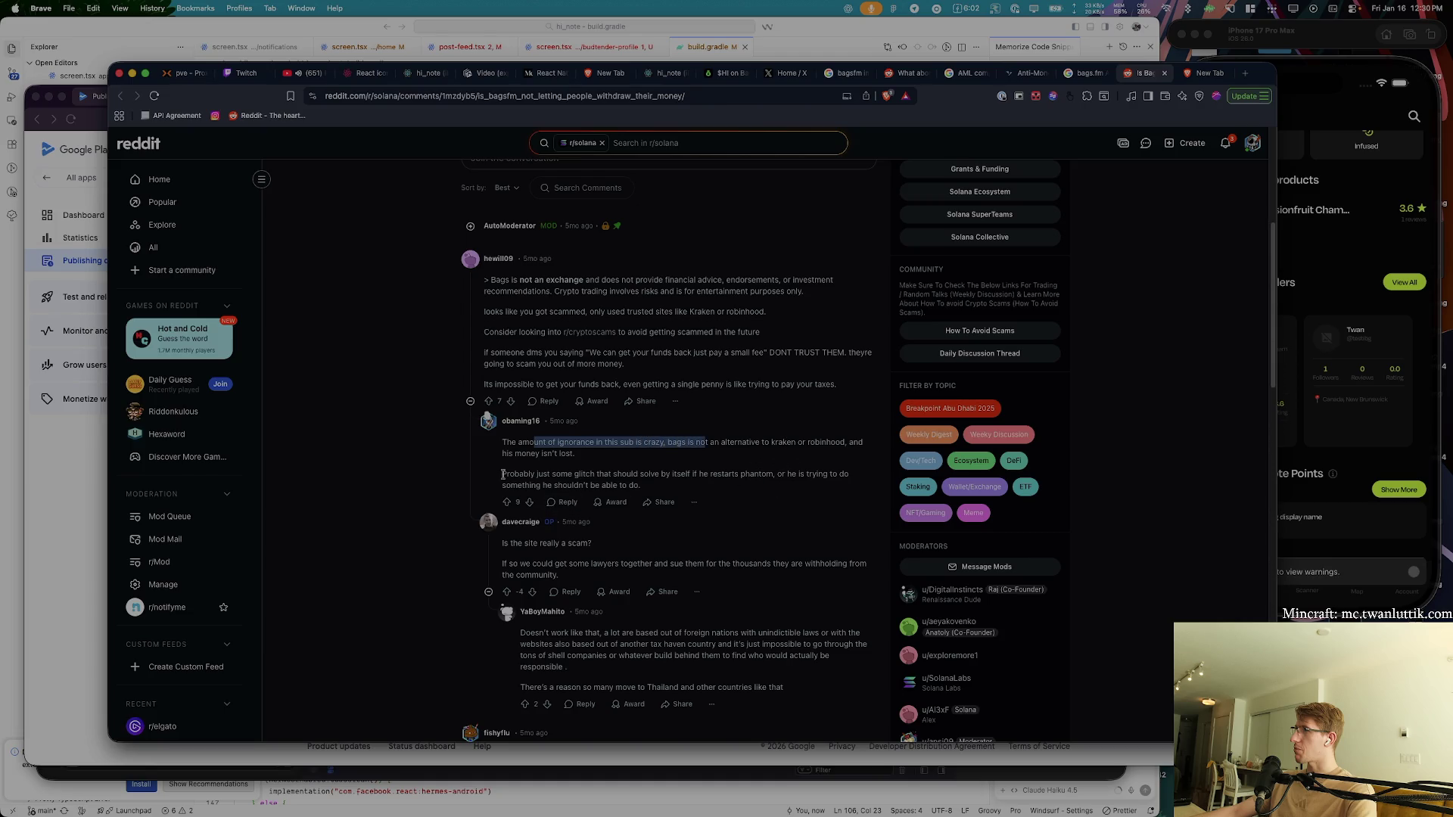
{"action": "left_click_drag", "start_coordinate": [505, 474], "coordinate": [619, 485]}
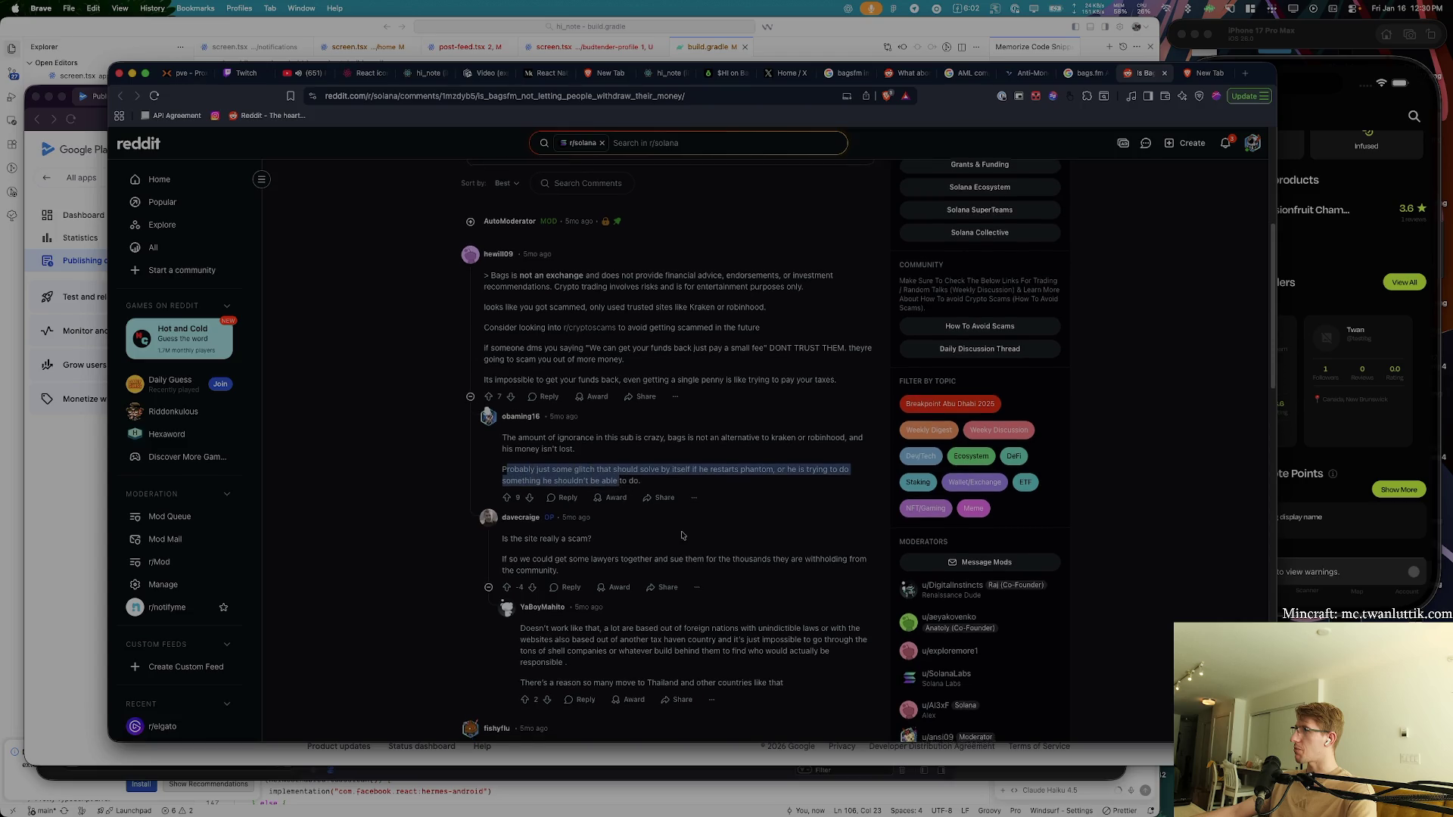
{"action": "scroll", "coordinate": [682, 536], "scroll_direction": "down", "scroll_amount": 5}
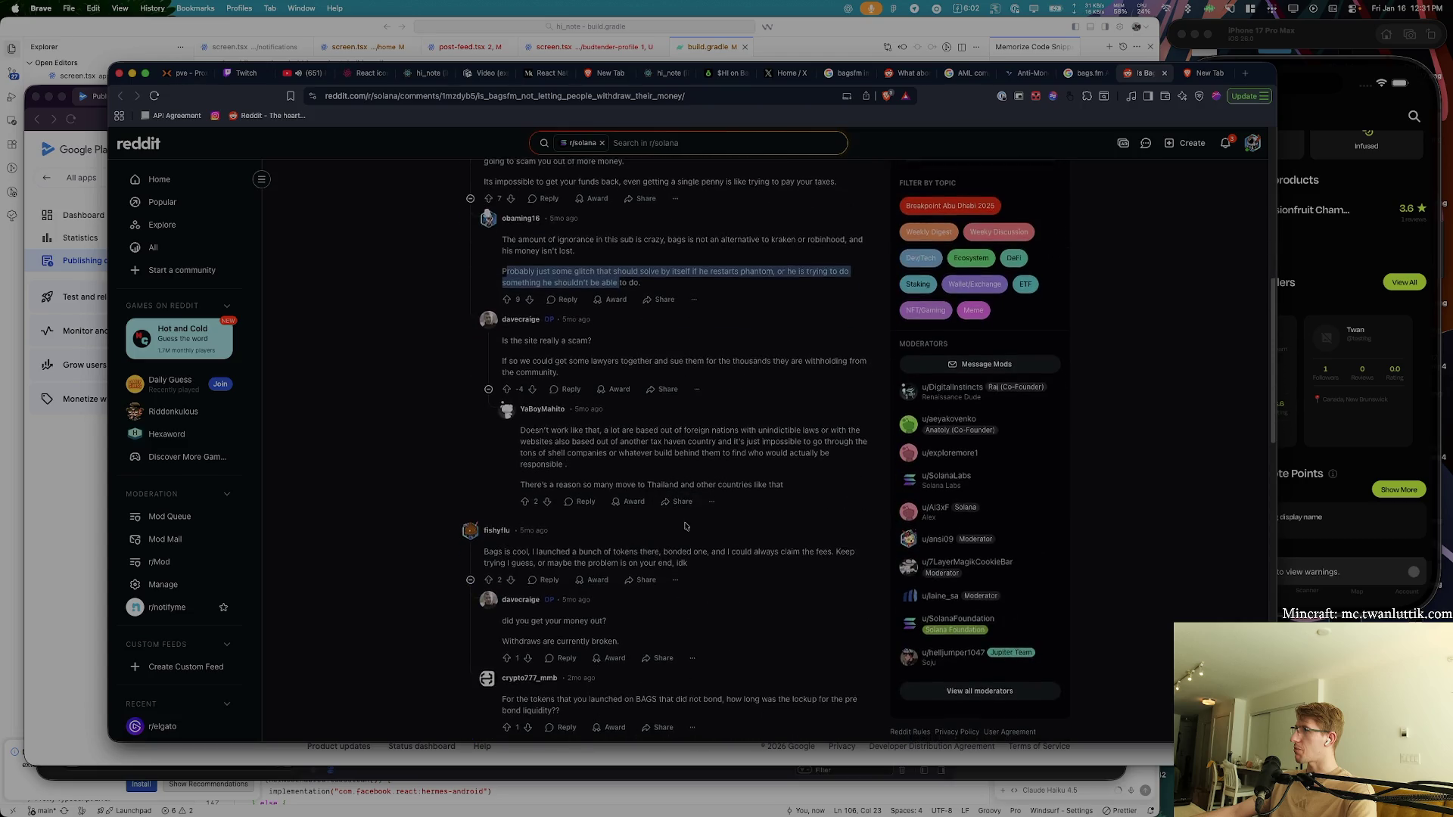
{"action": "scroll", "coordinate": [731, 594], "scroll_direction": "down", "scroll_amount": 3}
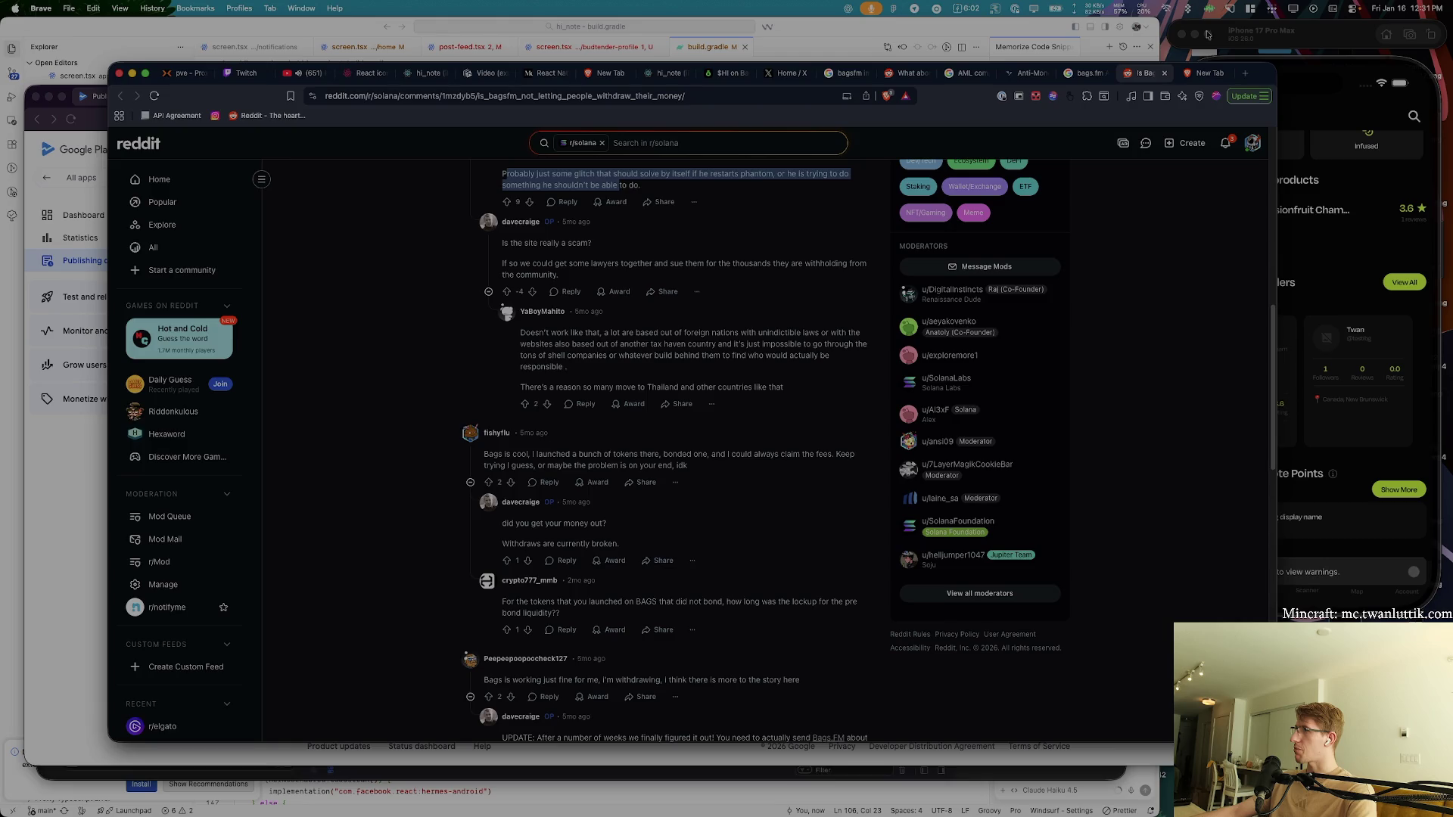
- Load developer.apple.com in a new tab
{"action": "key", "text": "super+t"}
{"action": "type", "text": "developer.apple.com"}
{"action": "key", "text": "Return"}
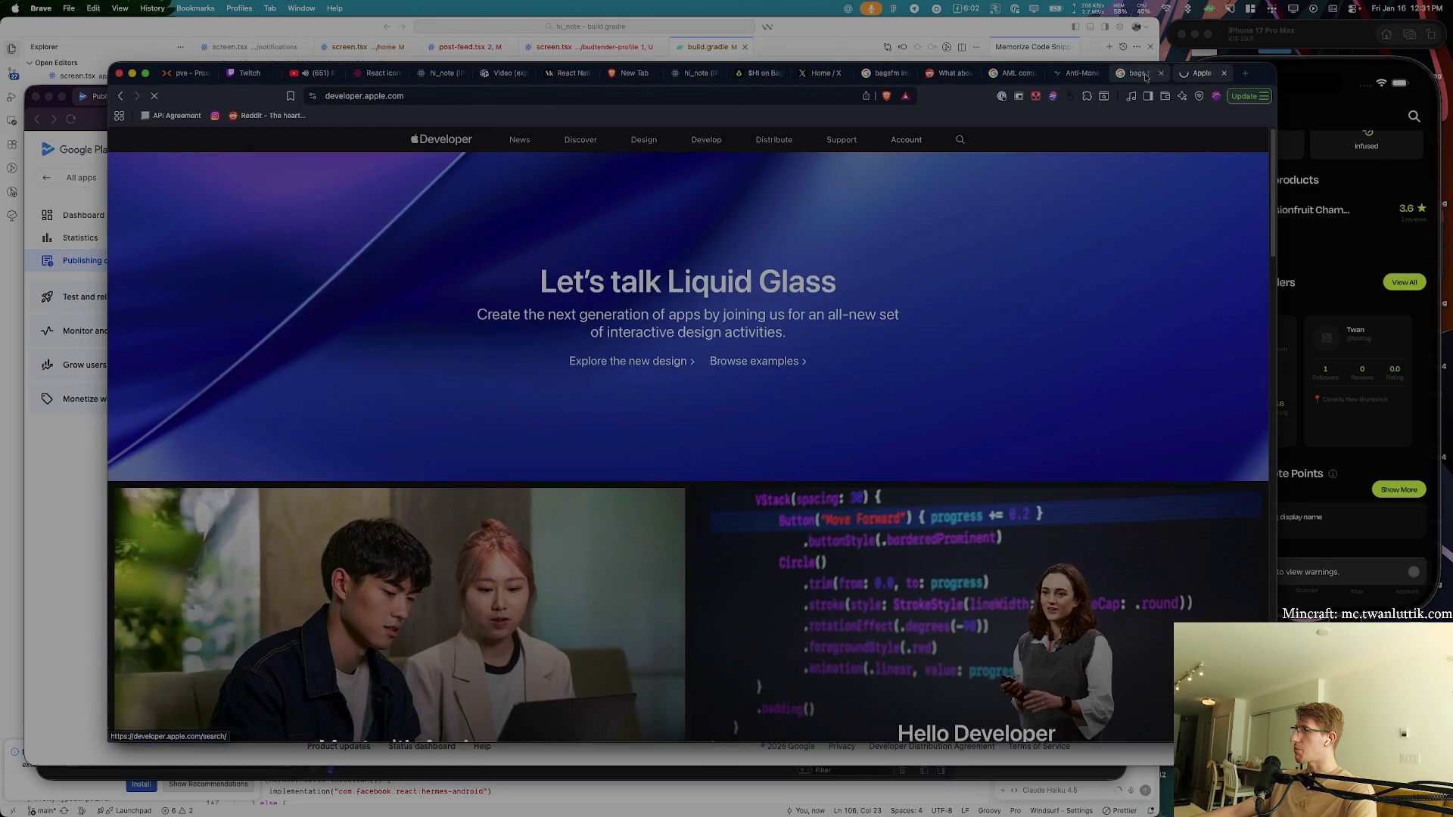
- Close the leftover Bags.fm tab, sign in to Apple Developer with a passkey, and list App Store Connect apps
{"action": "middle_click", "coordinate": [1144, 76]}
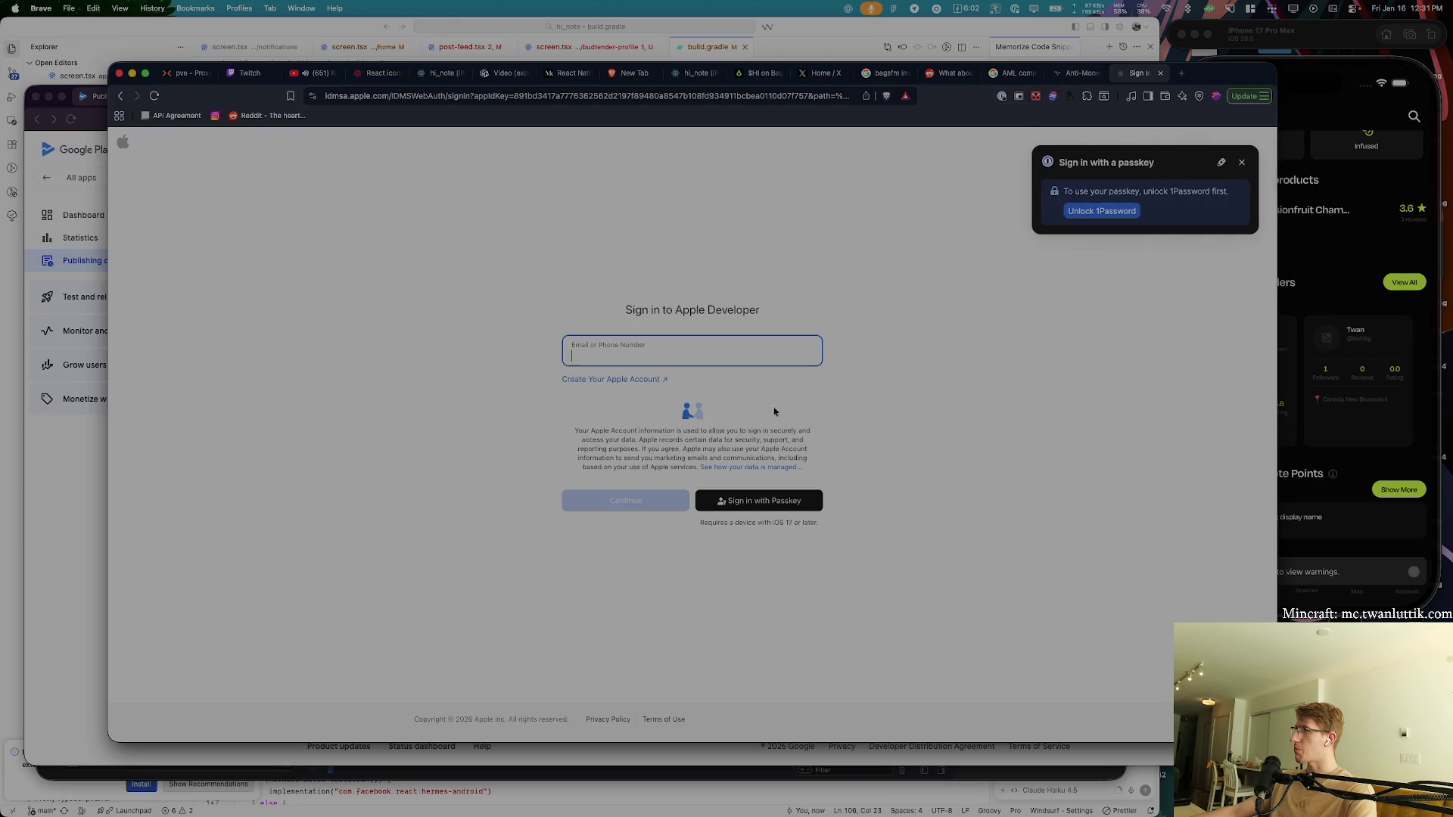
{"action": "left_click", "coordinate": [1241, 162]}
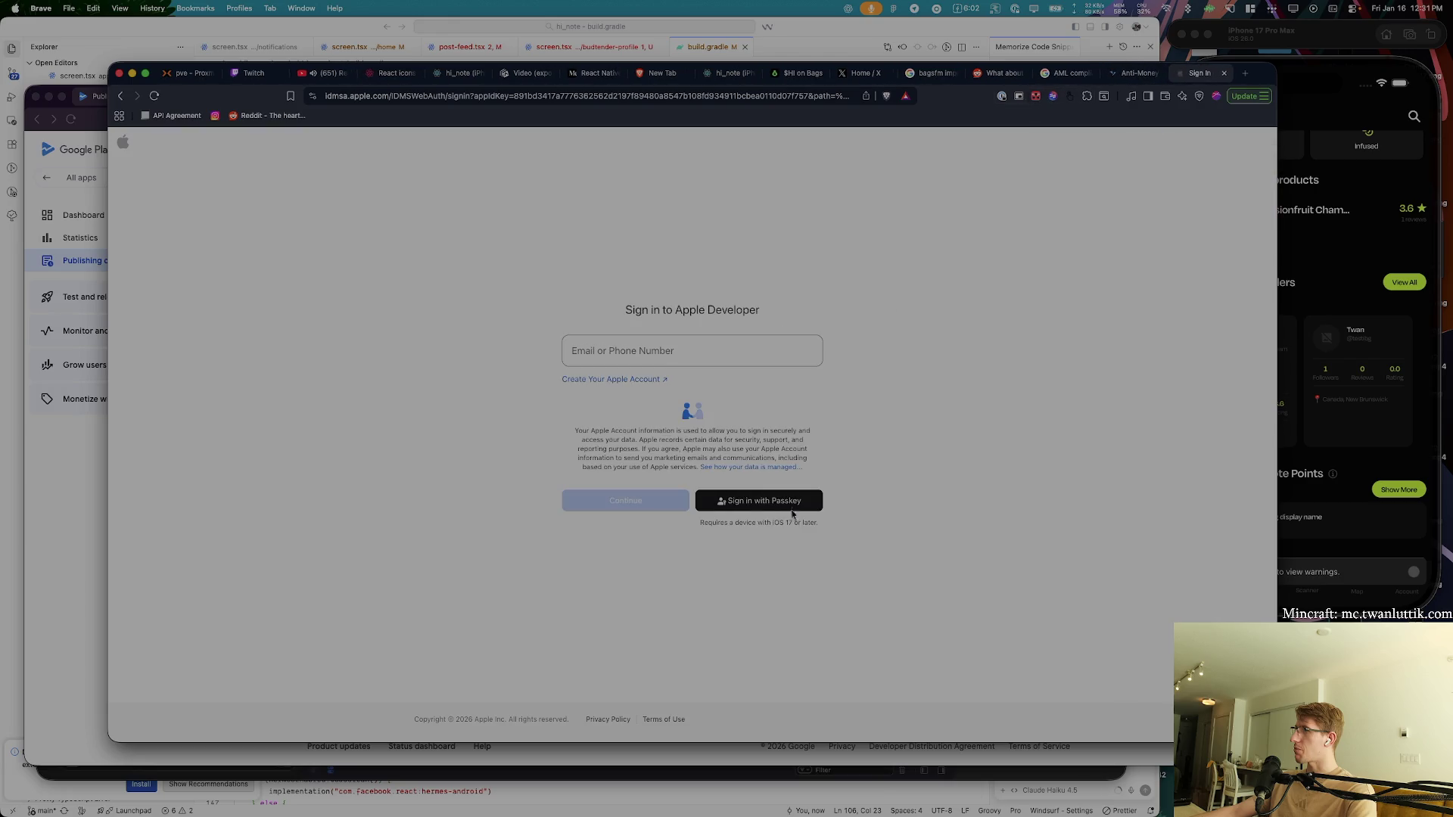
{"action": "left_click", "coordinate": [791, 510]}
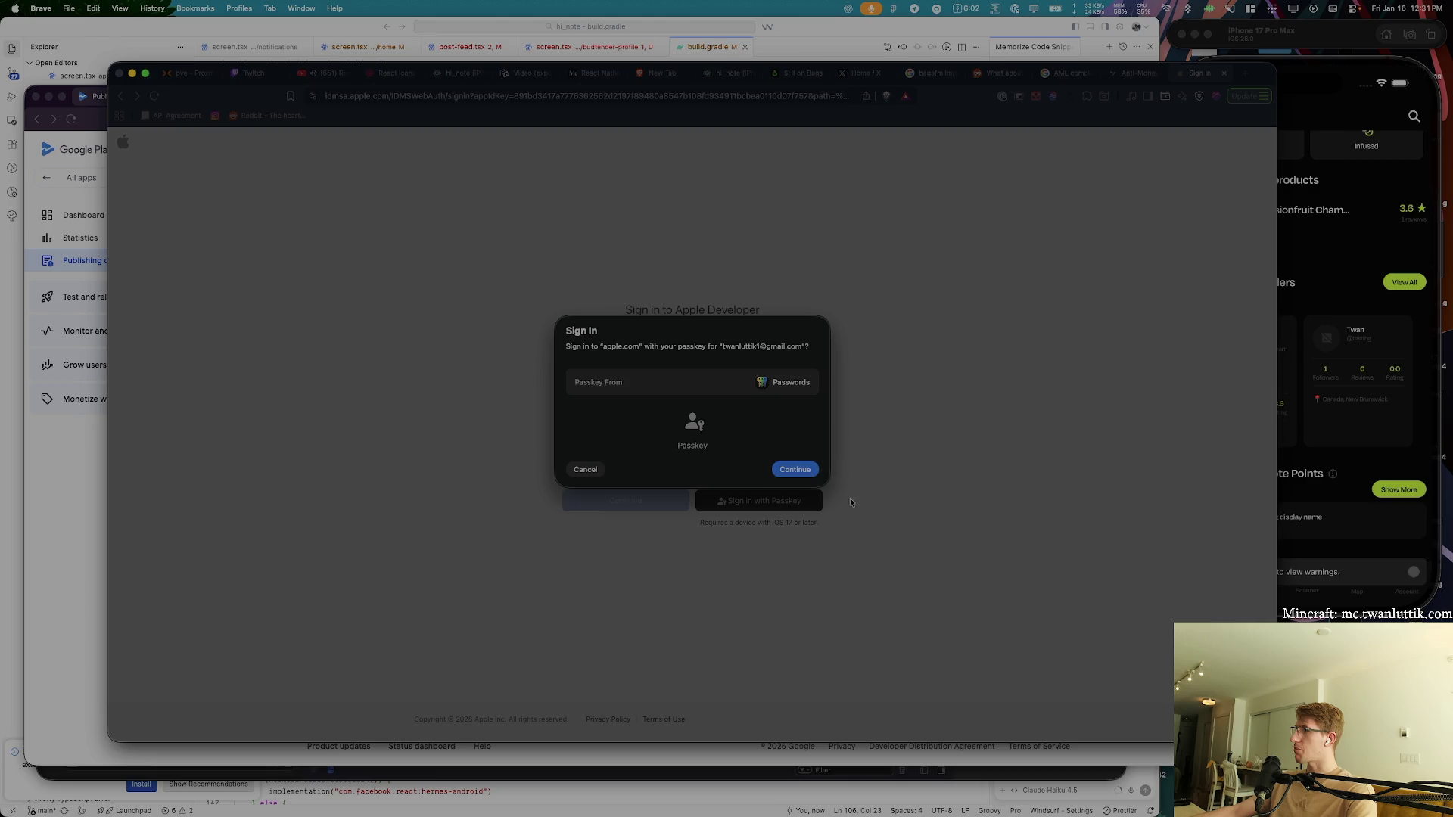
{"action": "left_click", "coordinate": [806, 471]}
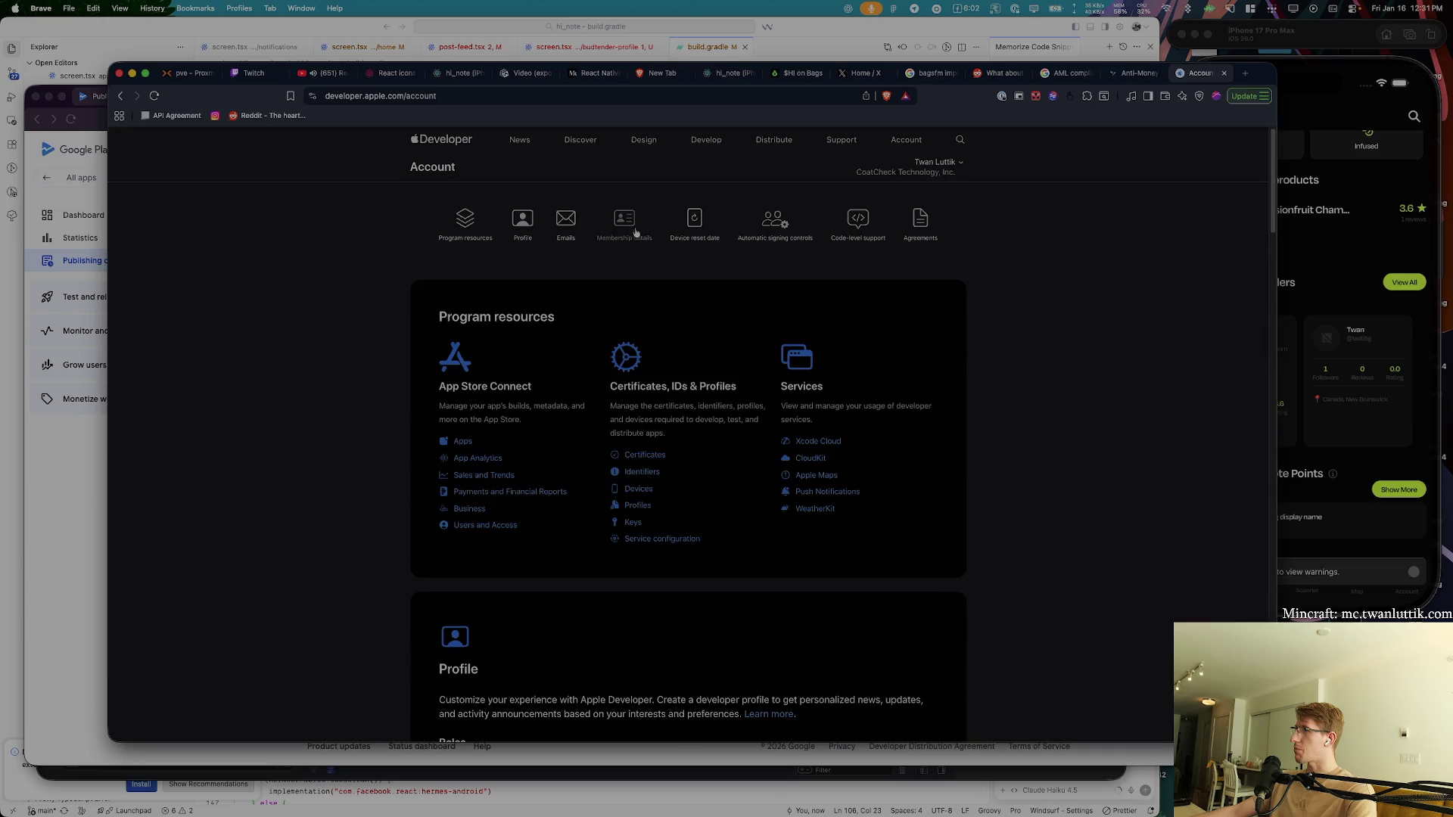
{"action": "left_click", "coordinate": [462, 443]}
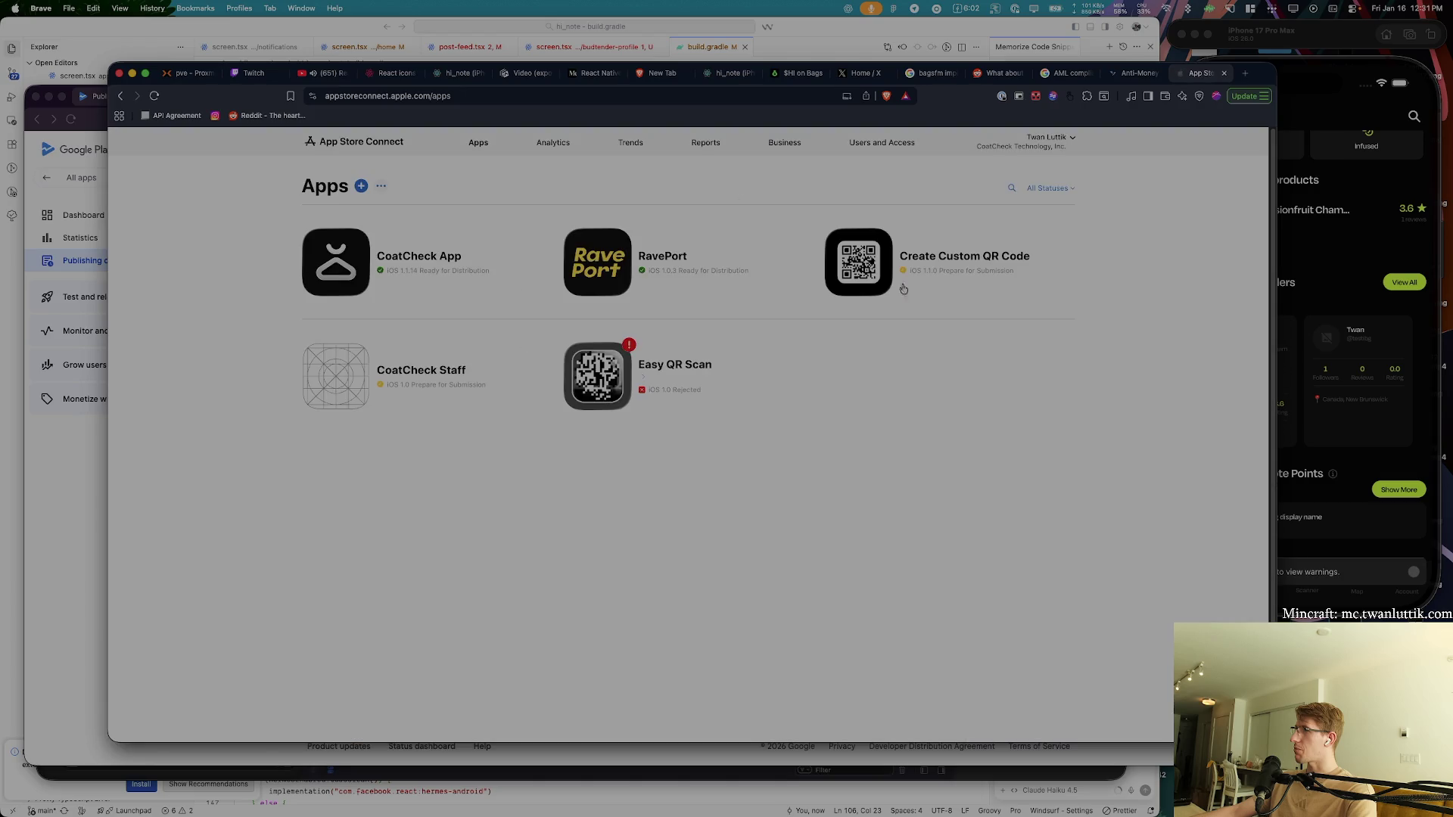
- Look at CoatCheck App's TestFlight builds, then switch to the Hi Note Inc. team
{"action": "left_click", "coordinate": [429, 254]}
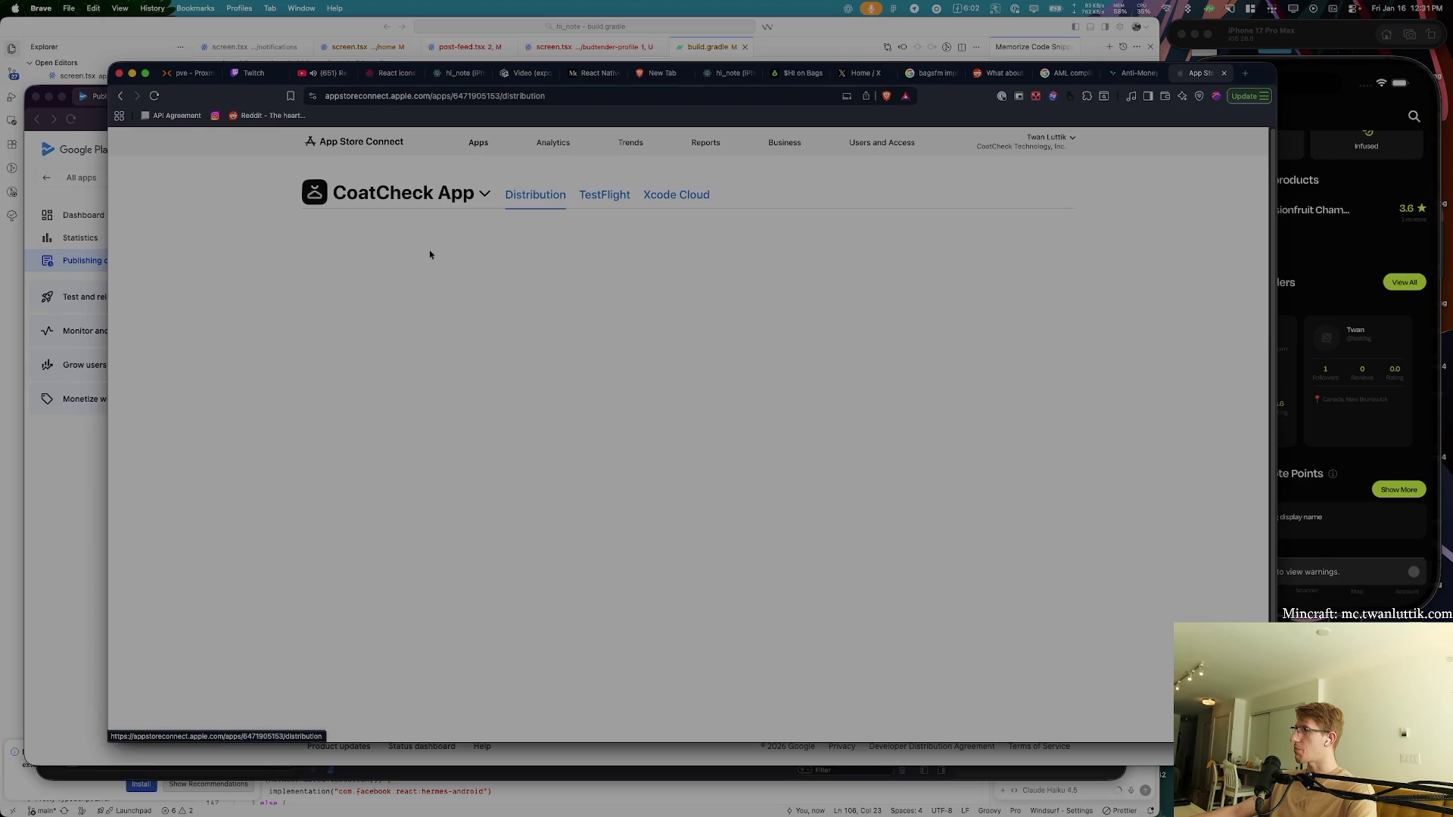
{"action": "left_click", "coordinate": [606, 202]}
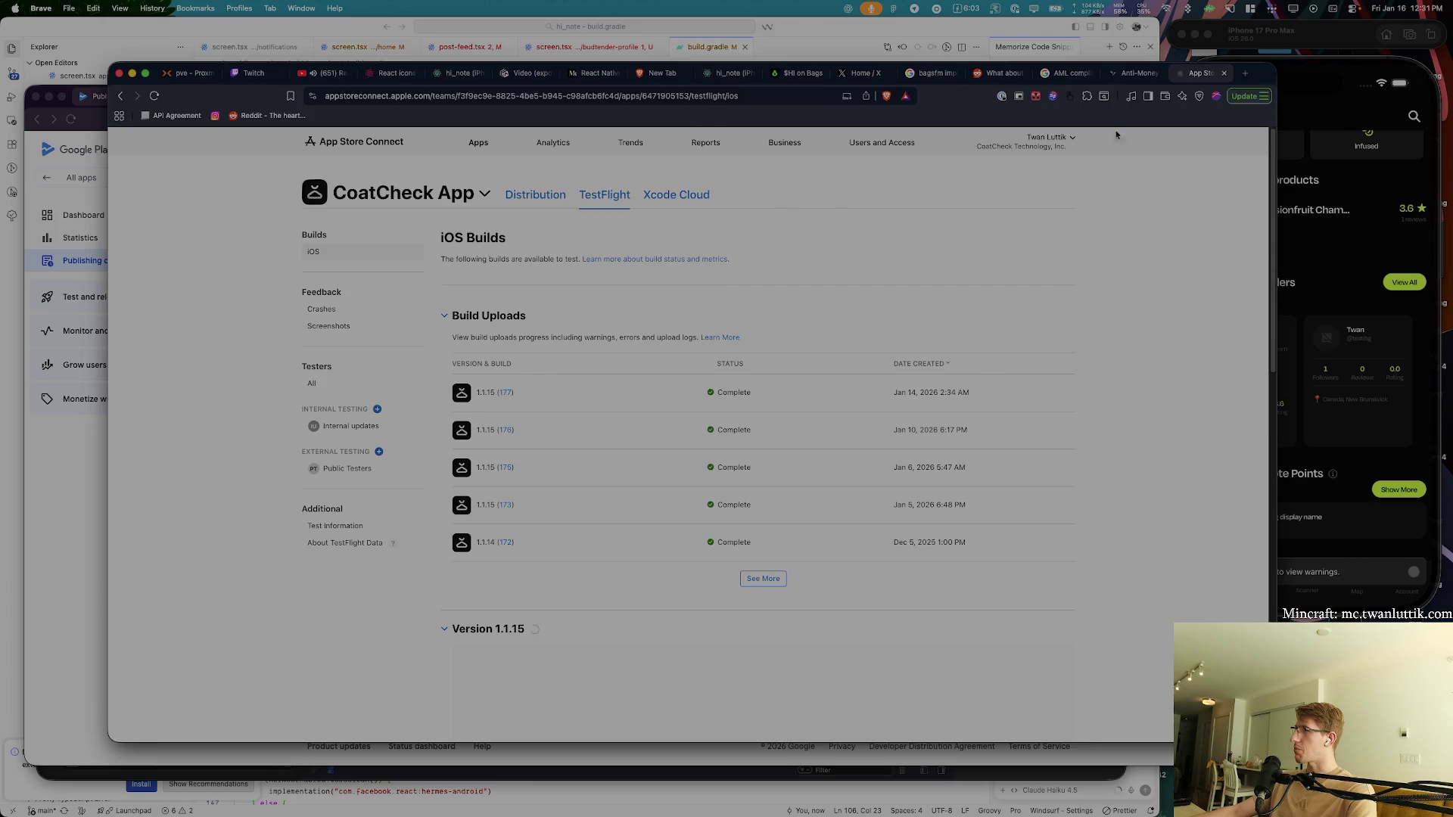
{"action": "left_click", "coordinate": [1048, 141]}
{"action": "left_click", "coordinate": [998, 254]}
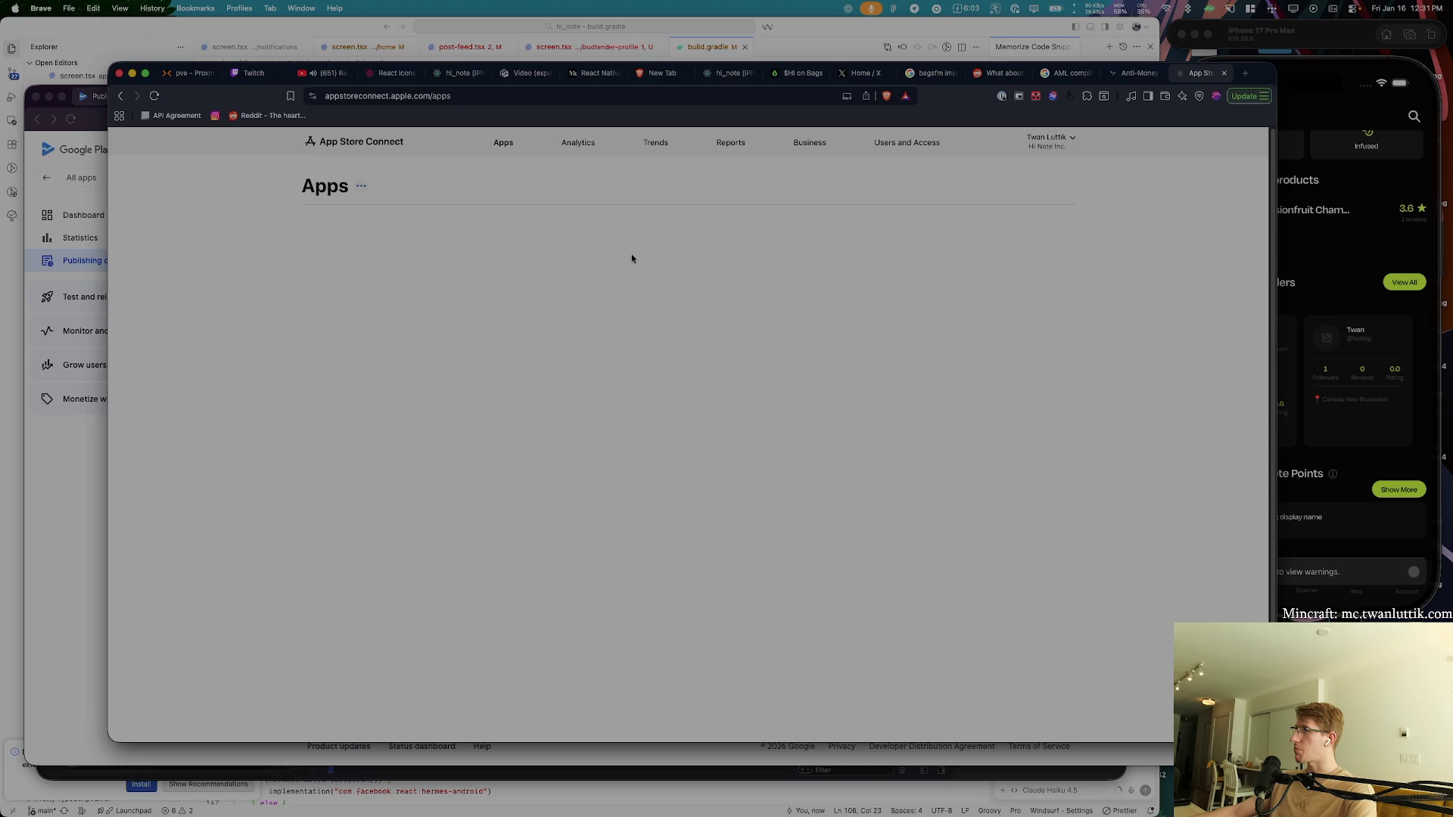
- In HiNote's TestFlight, declare build 205 uses none of the encryption algorithms and save
{"action": "left_click", "coordinate": [409, 250]}
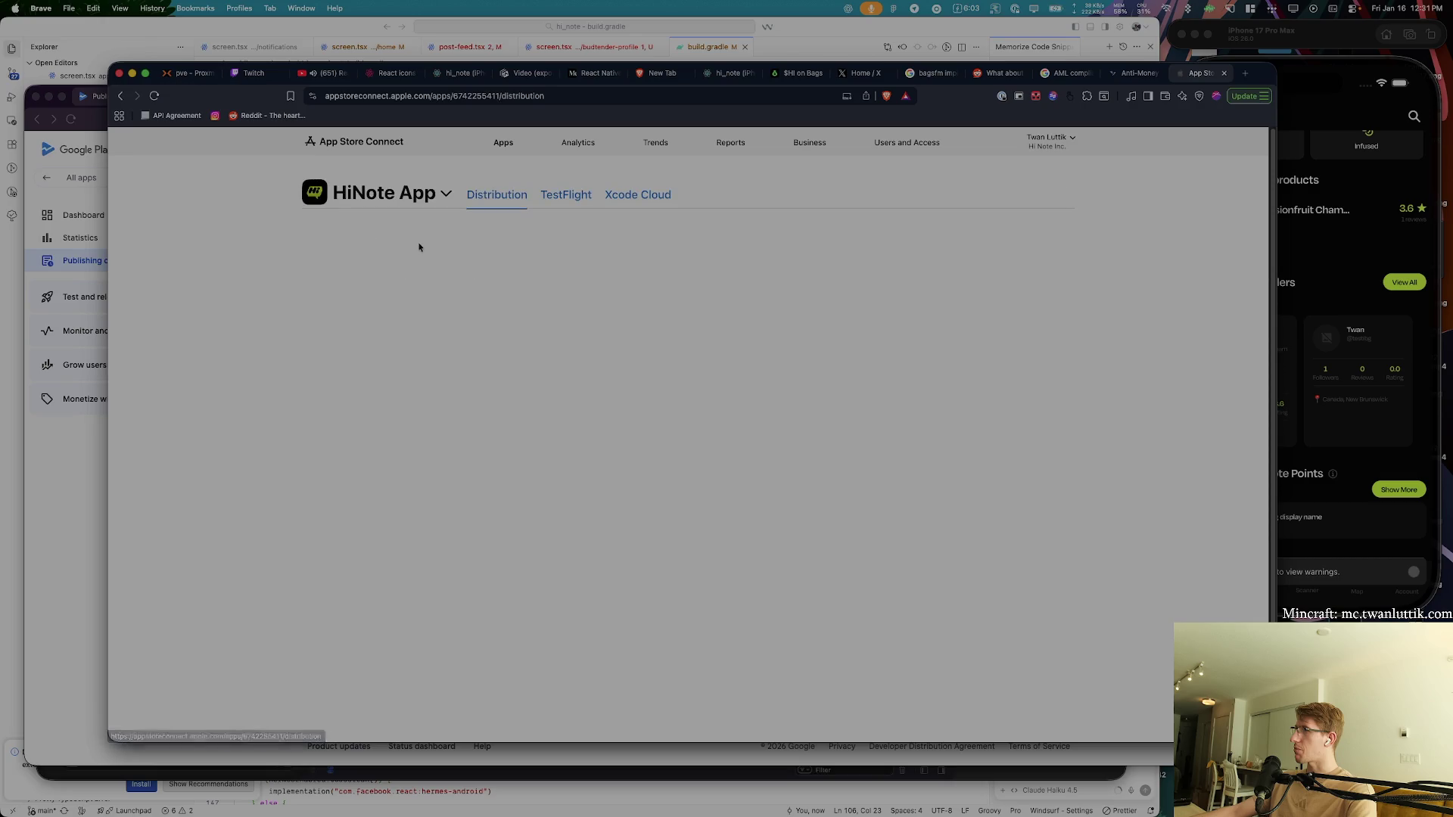
{"action": "left_click", "coordinate": [558, 209]}
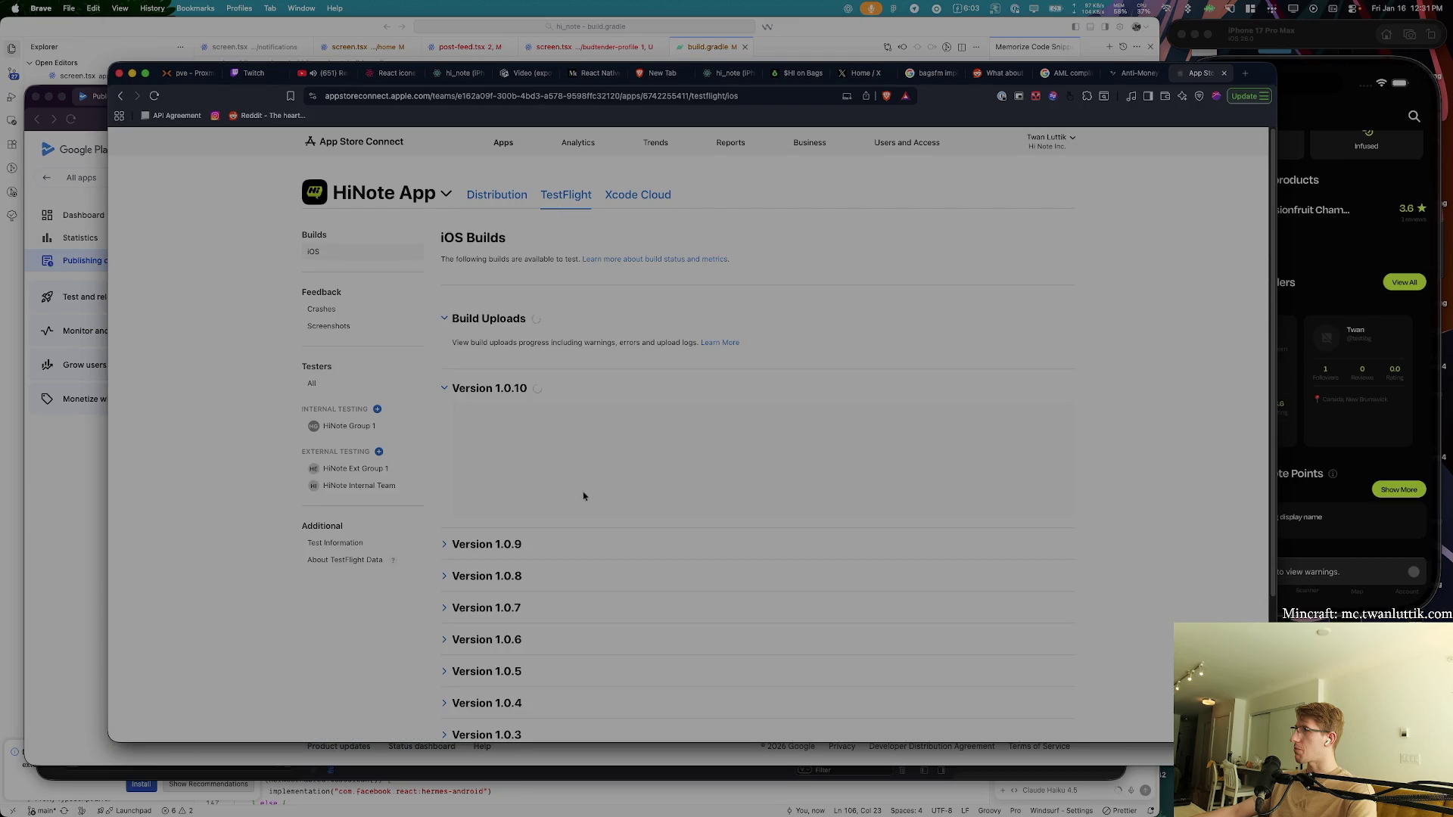
{"action": "scroll", "coordinate": [625, 469], "scroll_direction": "down", "scroll_amount": 3}
{"action": "left_click", "coordinate": [639, 564]}
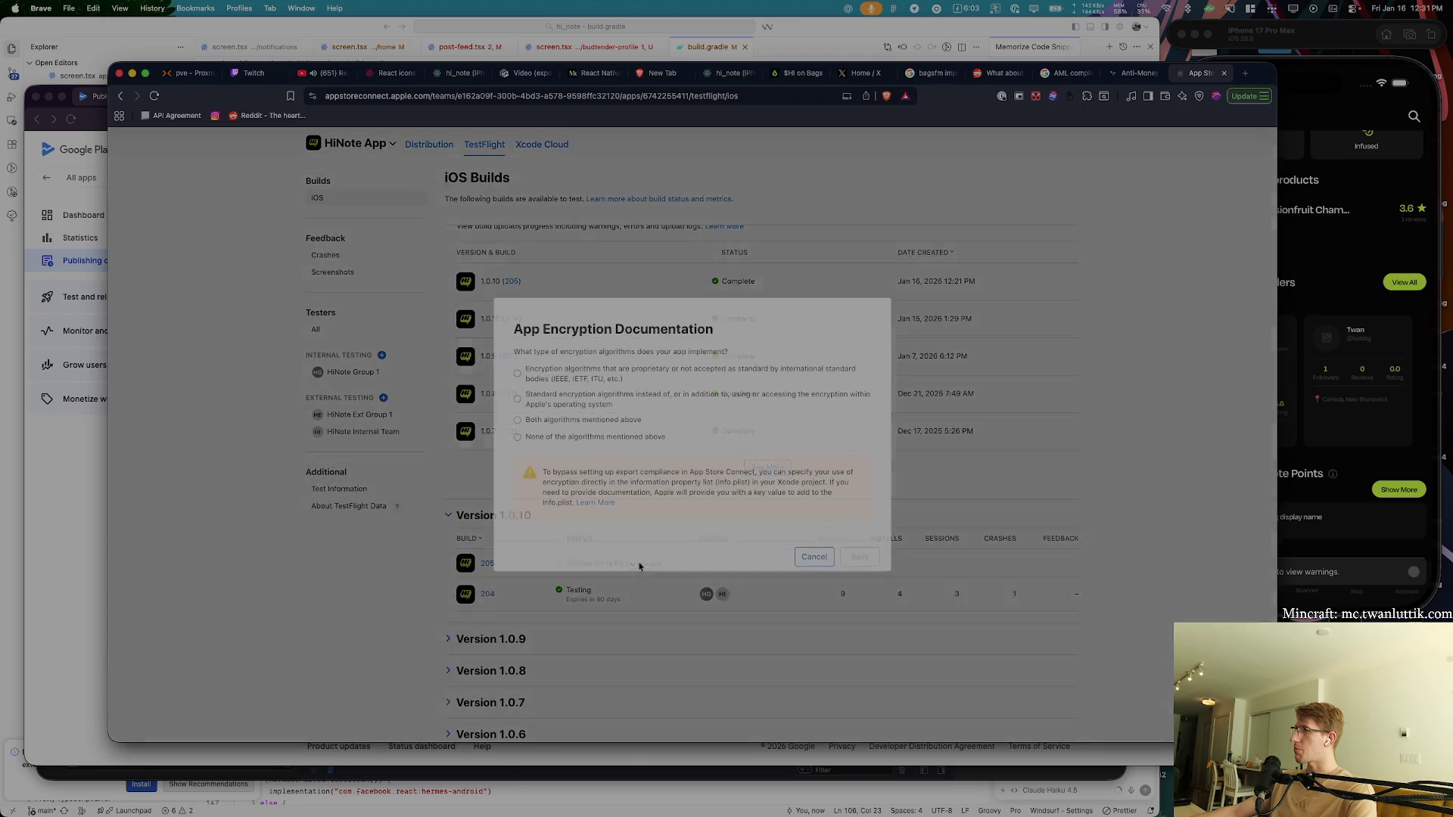
{"action": "left_click", "coordinate": [640, 437]}
{"action": "left_click", "coordinate": [868, 560]}
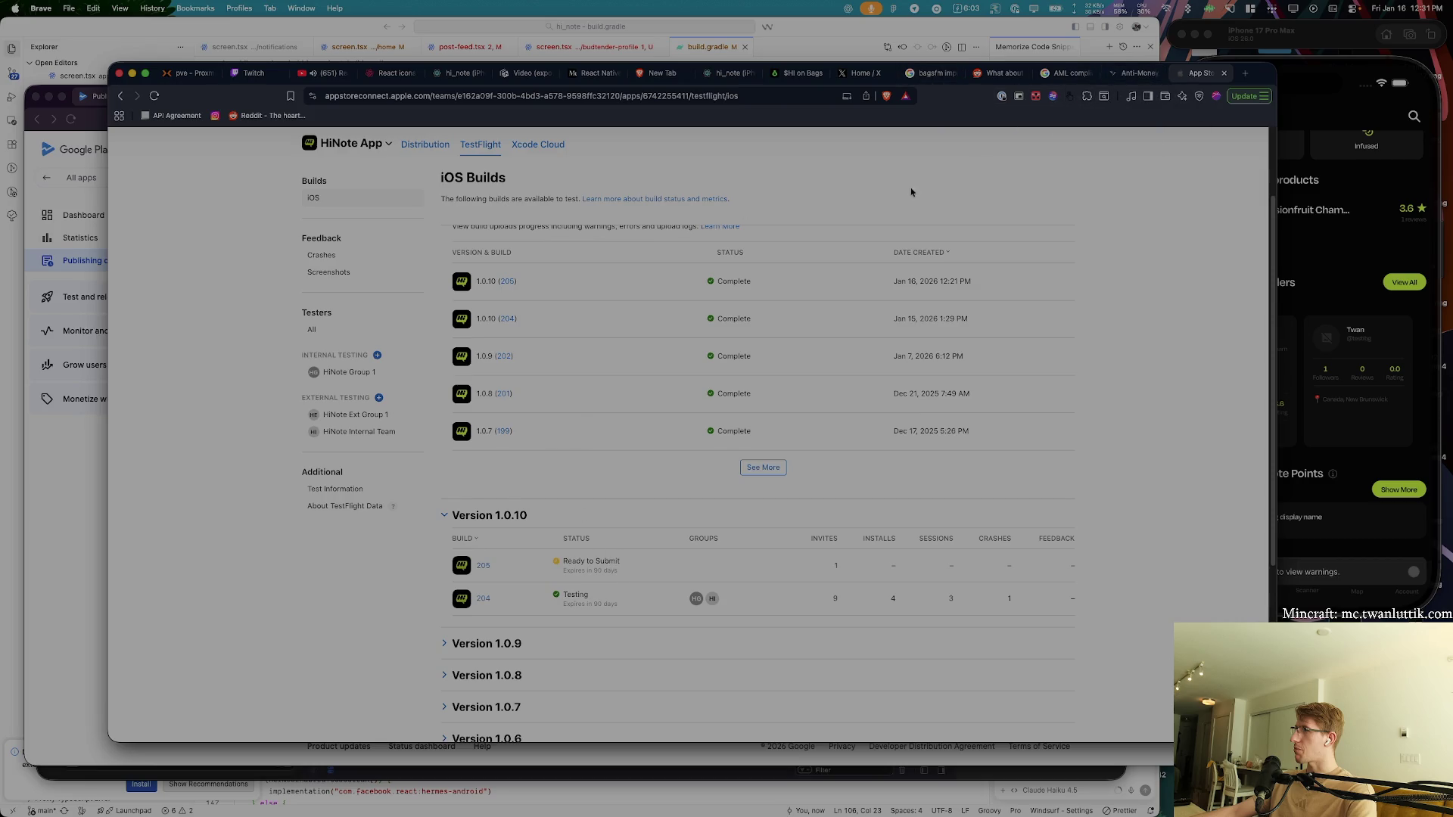
- In the other Brave window, close the $HI on Bags tab and show the finra AML article
{"action": "key", "text": "super+grave"}
{"action": "key", "text": "super+grave"}
{"action": "left_click", "coordinate": [823, 73]}
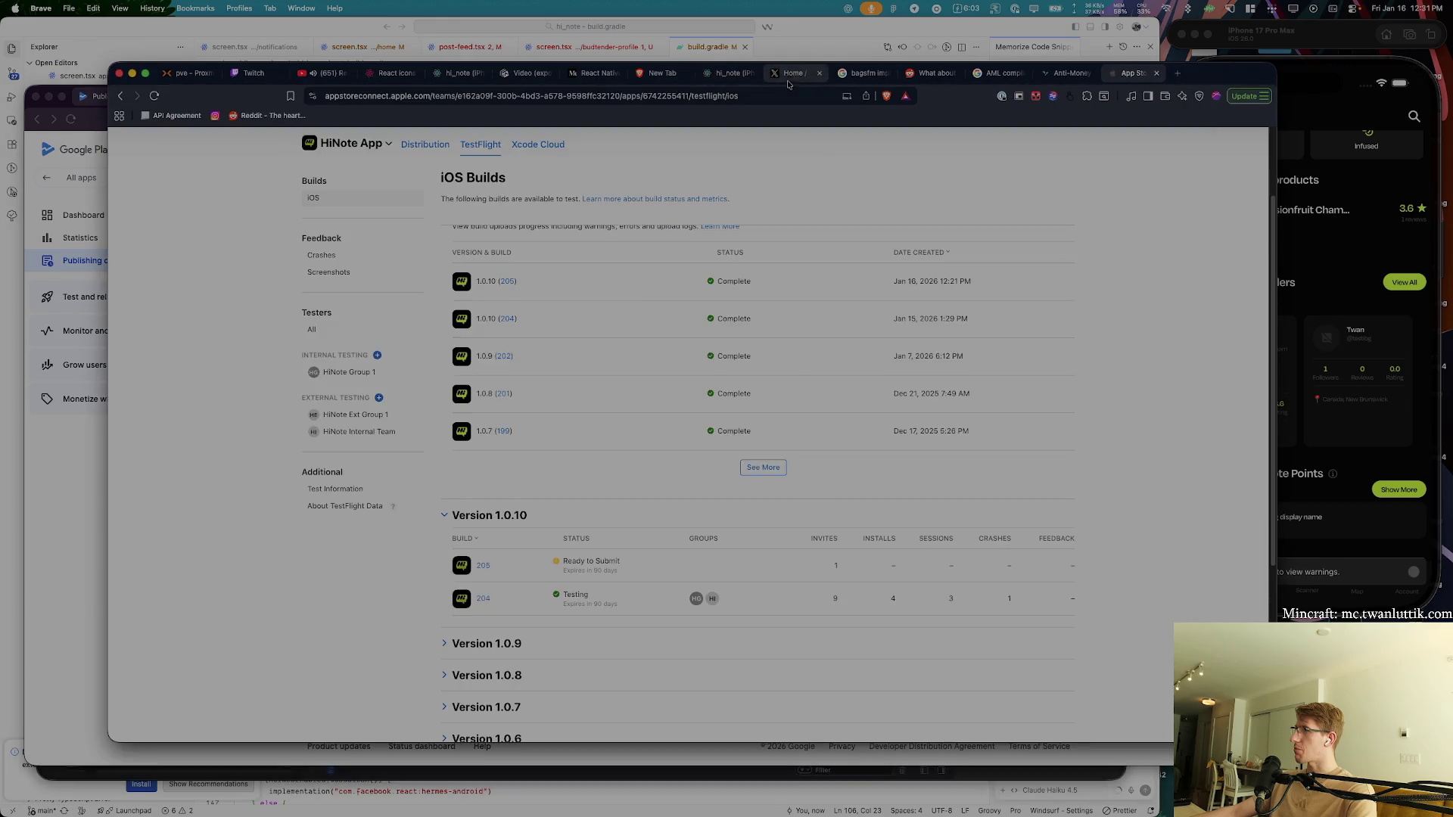
{"action": "left_click", "coordinate": [1041, 73]}
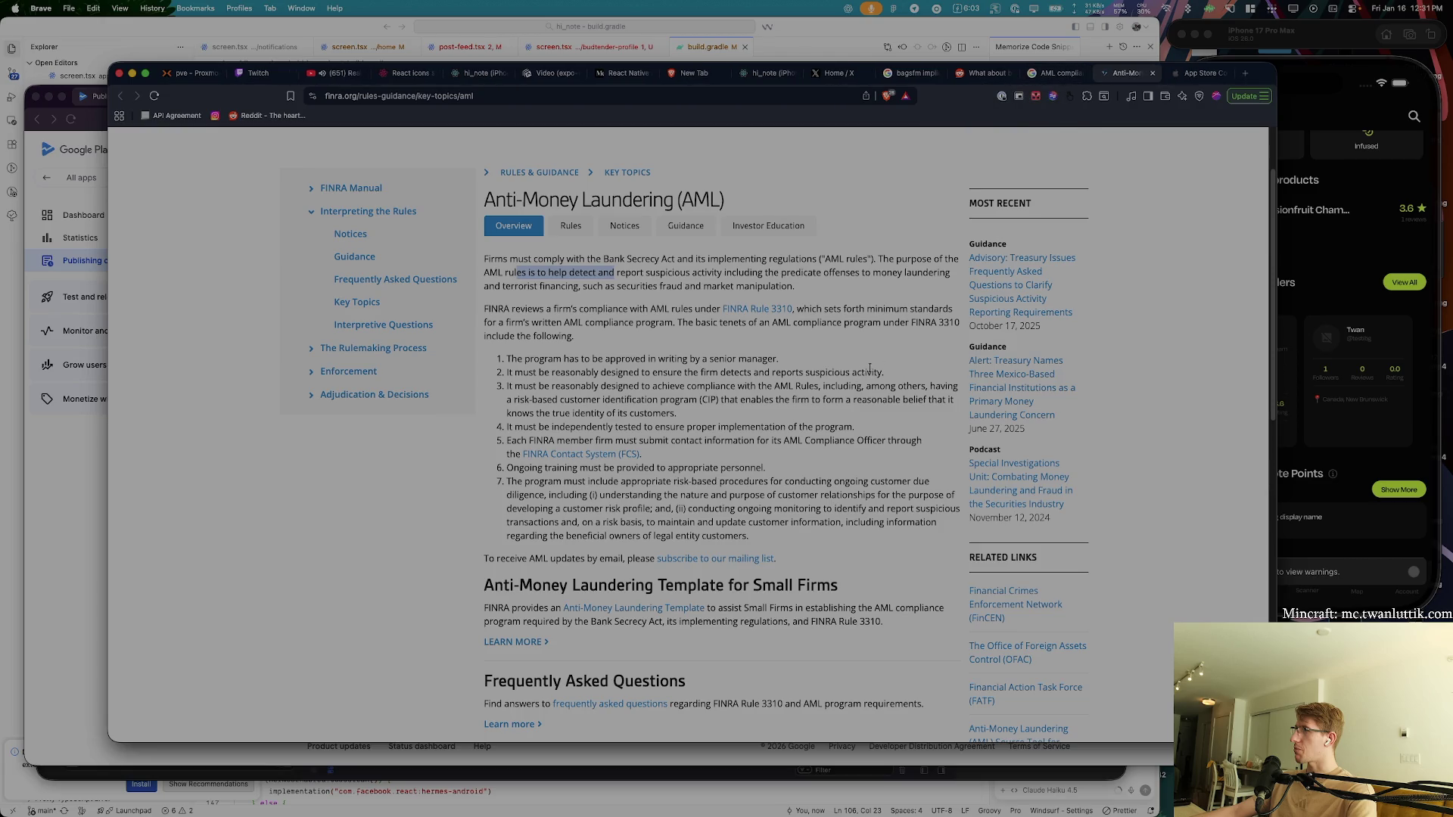
- Close the finra AML article and the Reddit bagsfm thread tabs
{"action": "scroll", "coordinate": [931, 341], "scroll_direction": "down", "scroll_amount": 5}
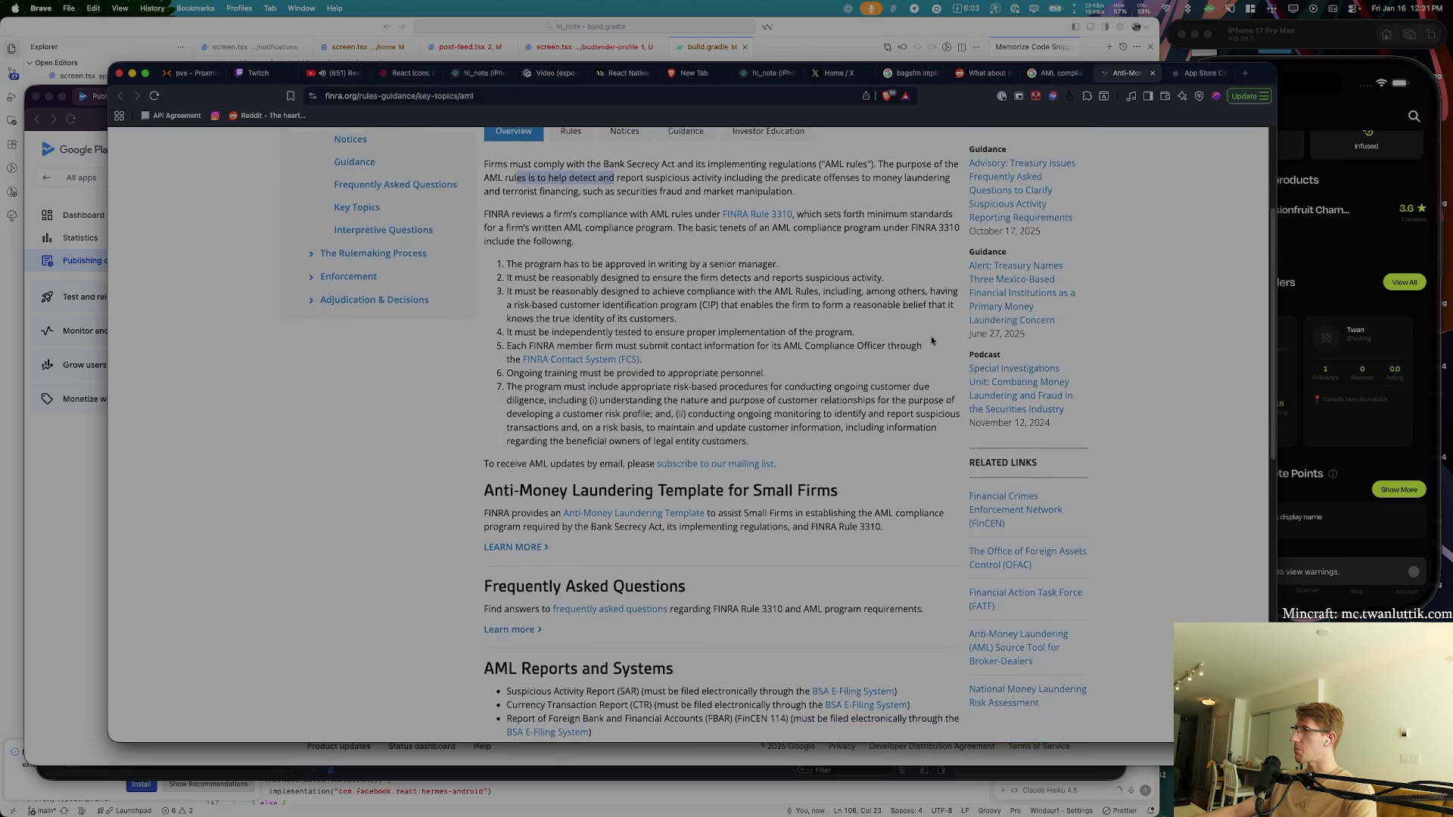
{"action": "key", "text": "super+w"}
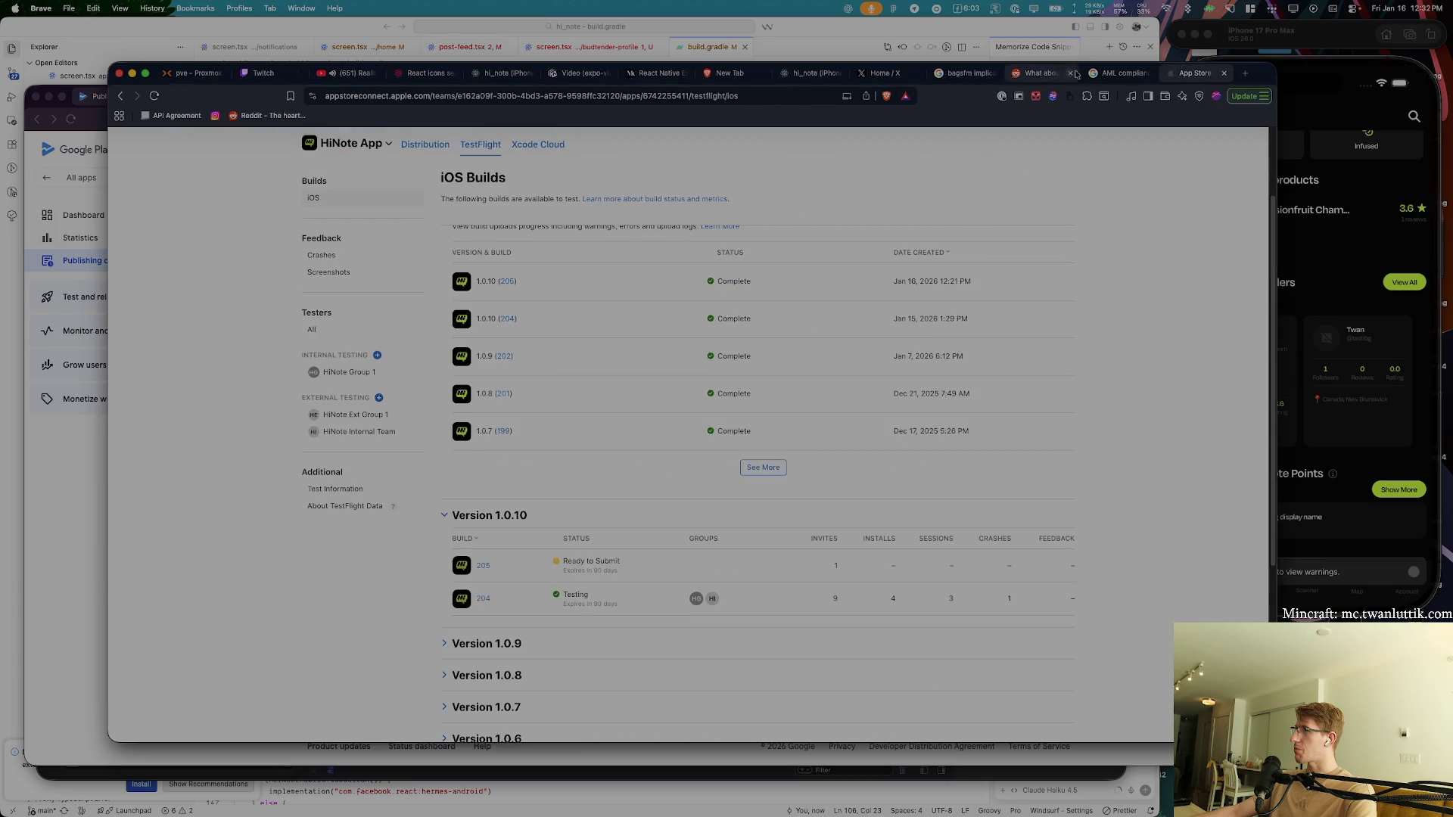
{"action": "key", "text": "ctrl+shift+Tab"}
{"action": "scroll", "coordinate": [713, 413], "scroll_direction": "down", "scroll_amount": 5}
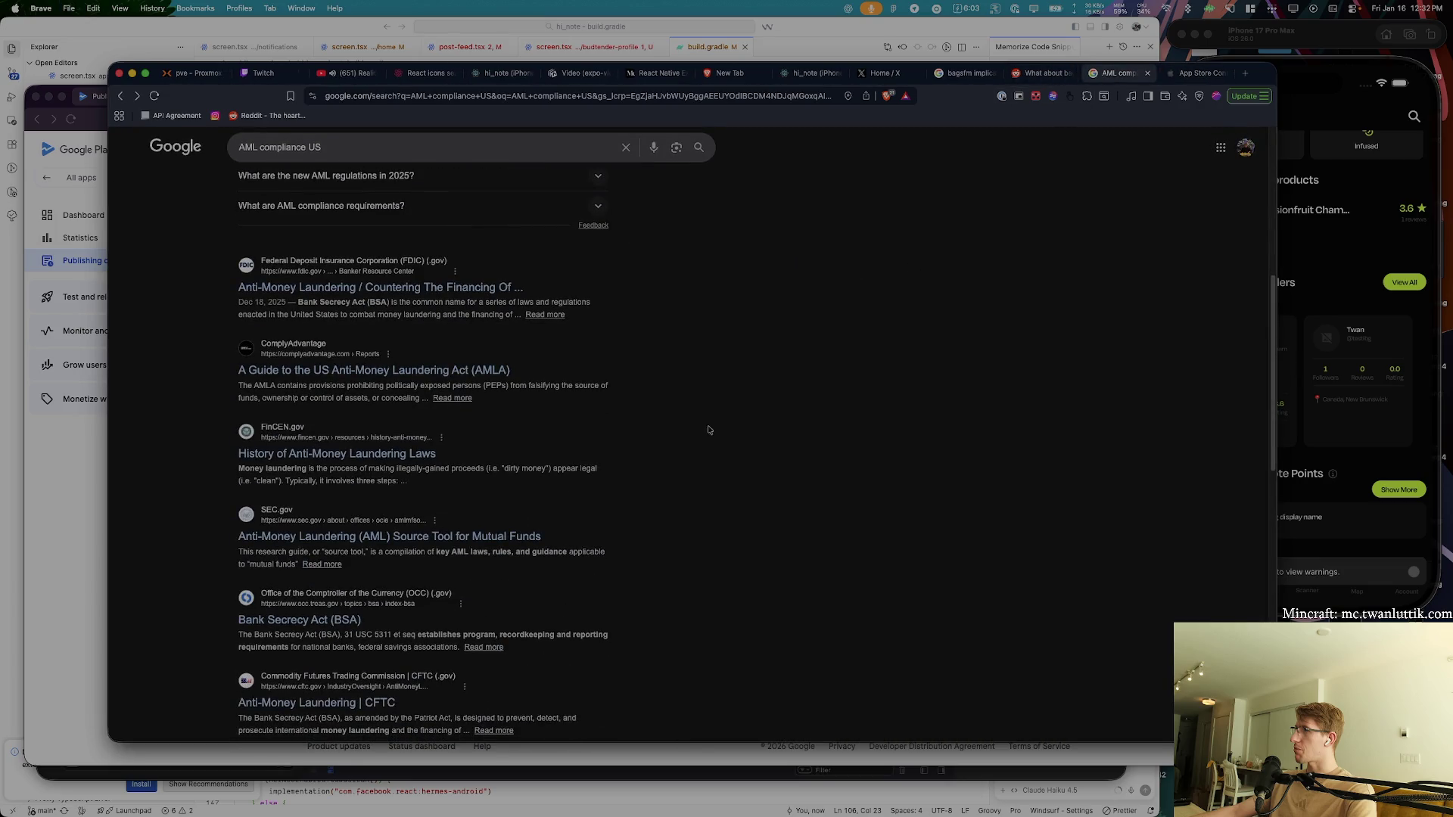
{"action": "key", "text": "ctrl+shift+Tab"}
{"action": "key", "text": "ctrl+shift+Tab"}
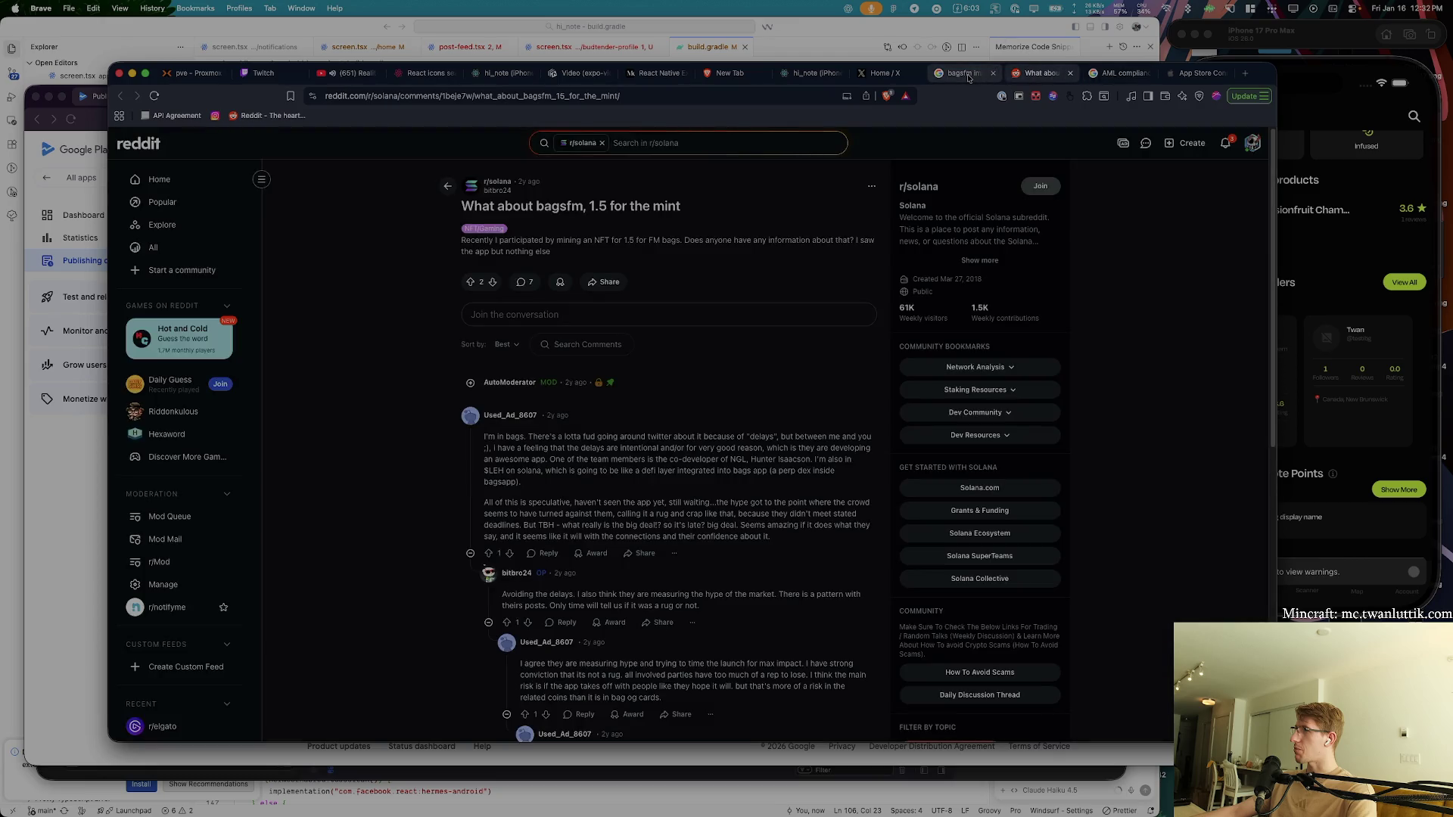
{"action": "left_click", "coordinate": [1035, 73]}
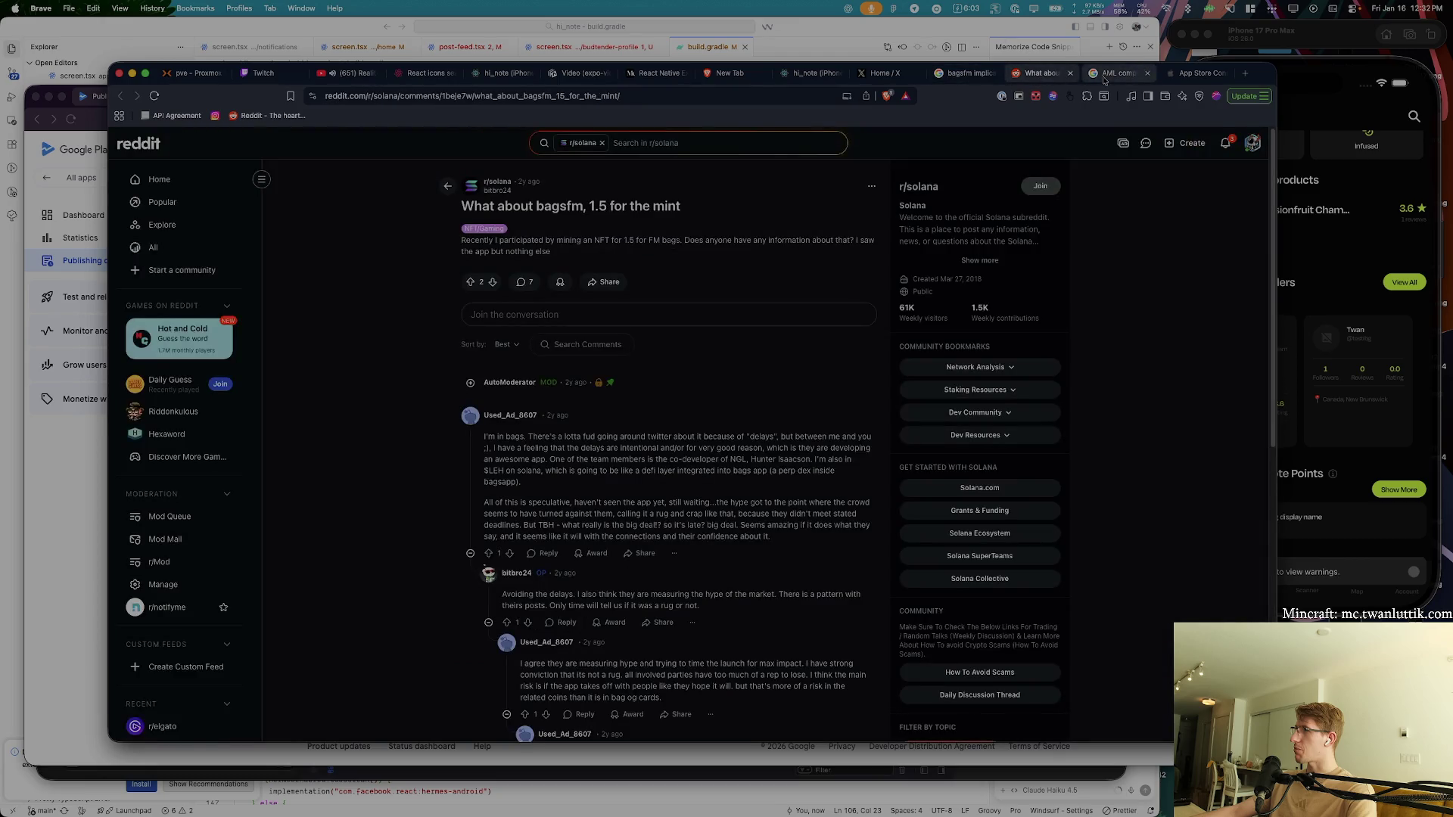
{"action": "scroll", "coordinate": [672, 371], "scroll_direction": "down", "scroll_amount": 10}
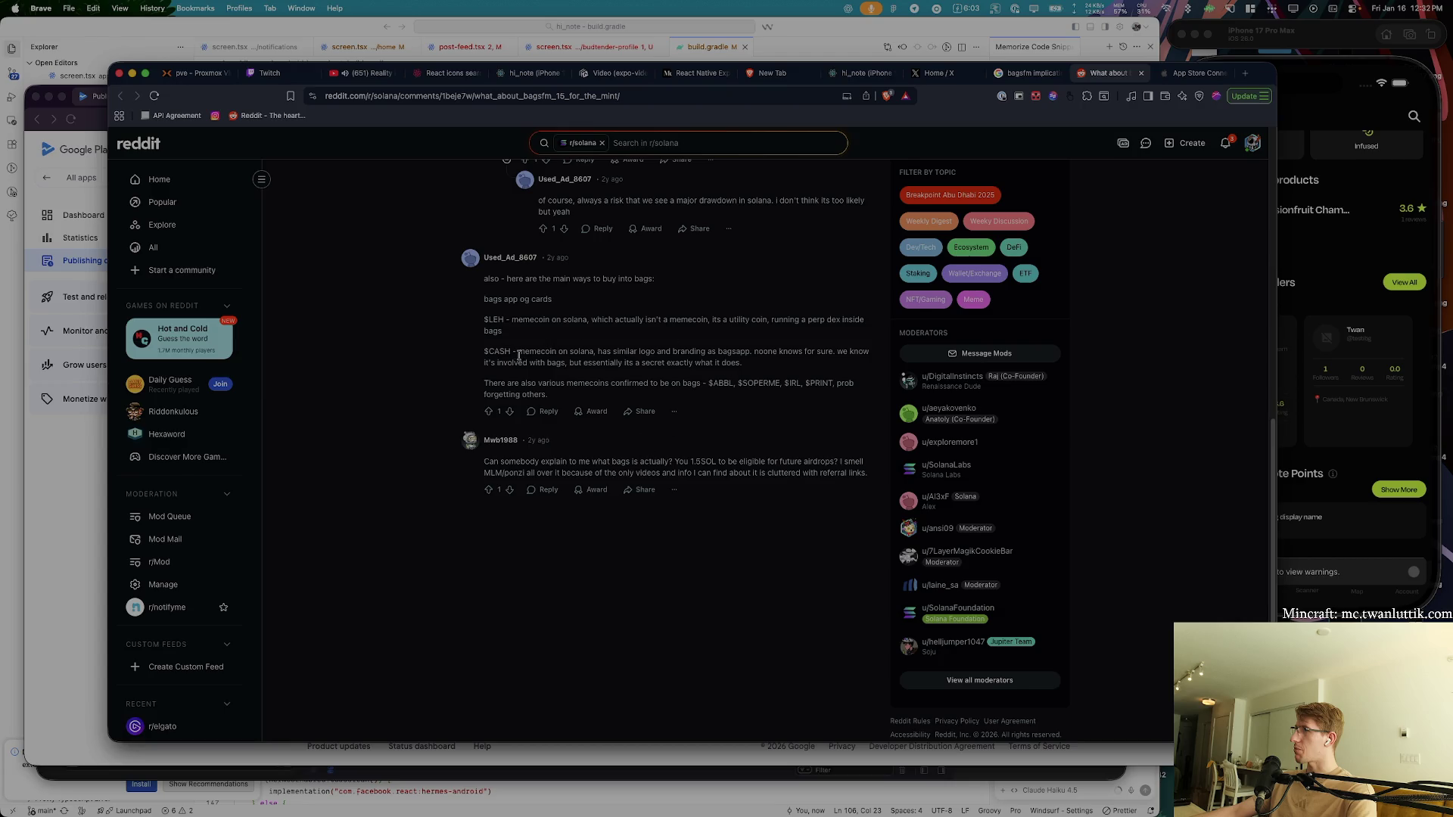
{"action": "key", "text": "super+w"}
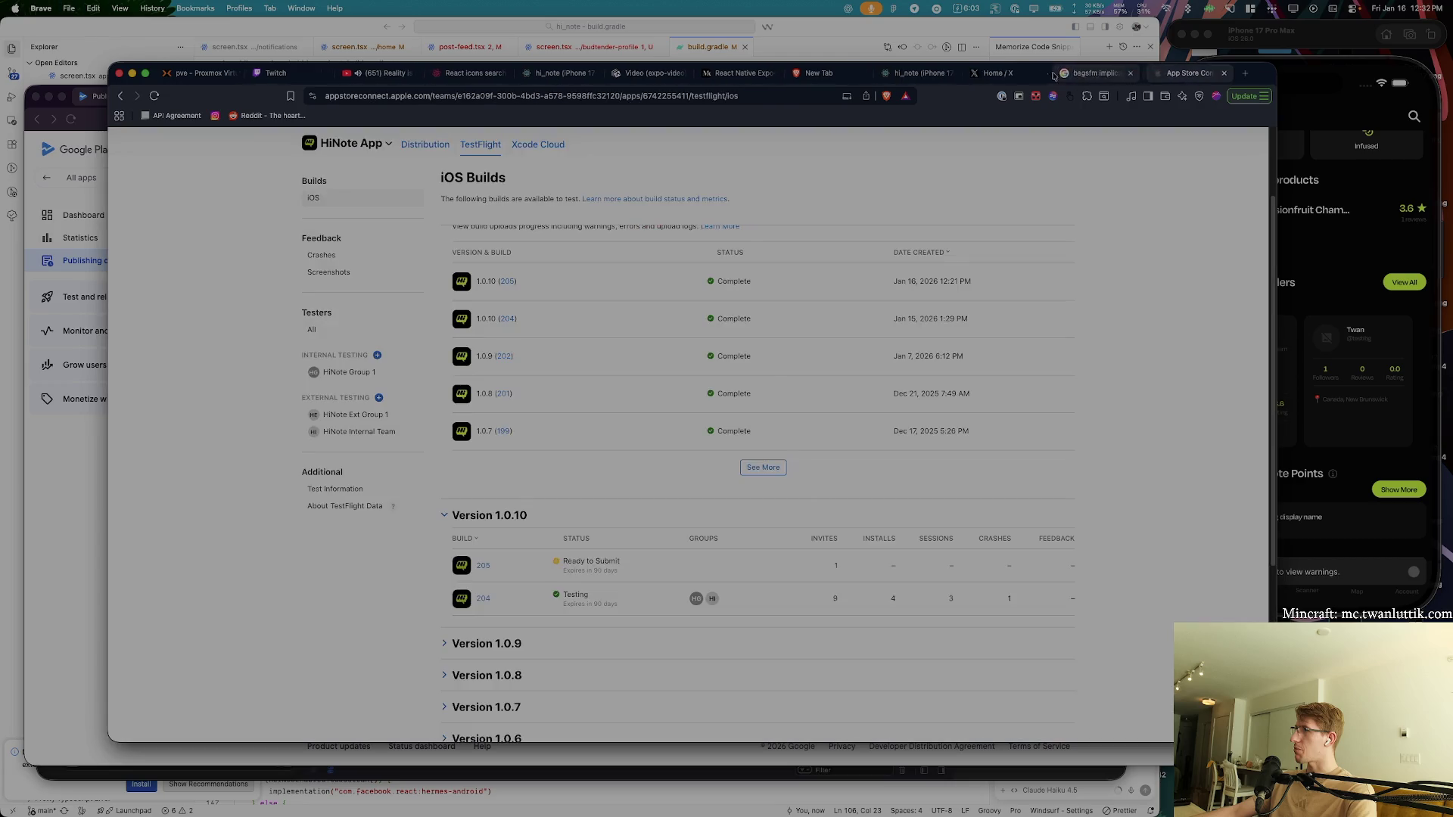
- From the bagsfm implications results, search Google for 'bagsfm news'
{"action": "key", "text": "super+shift+bracketleft"}
{"action": "scroll", "coordinate": [587, 245], "scroll_direction": "down", "scroll_amount": 10}
{"action": "left_click", "coordinate": [453, 101]}
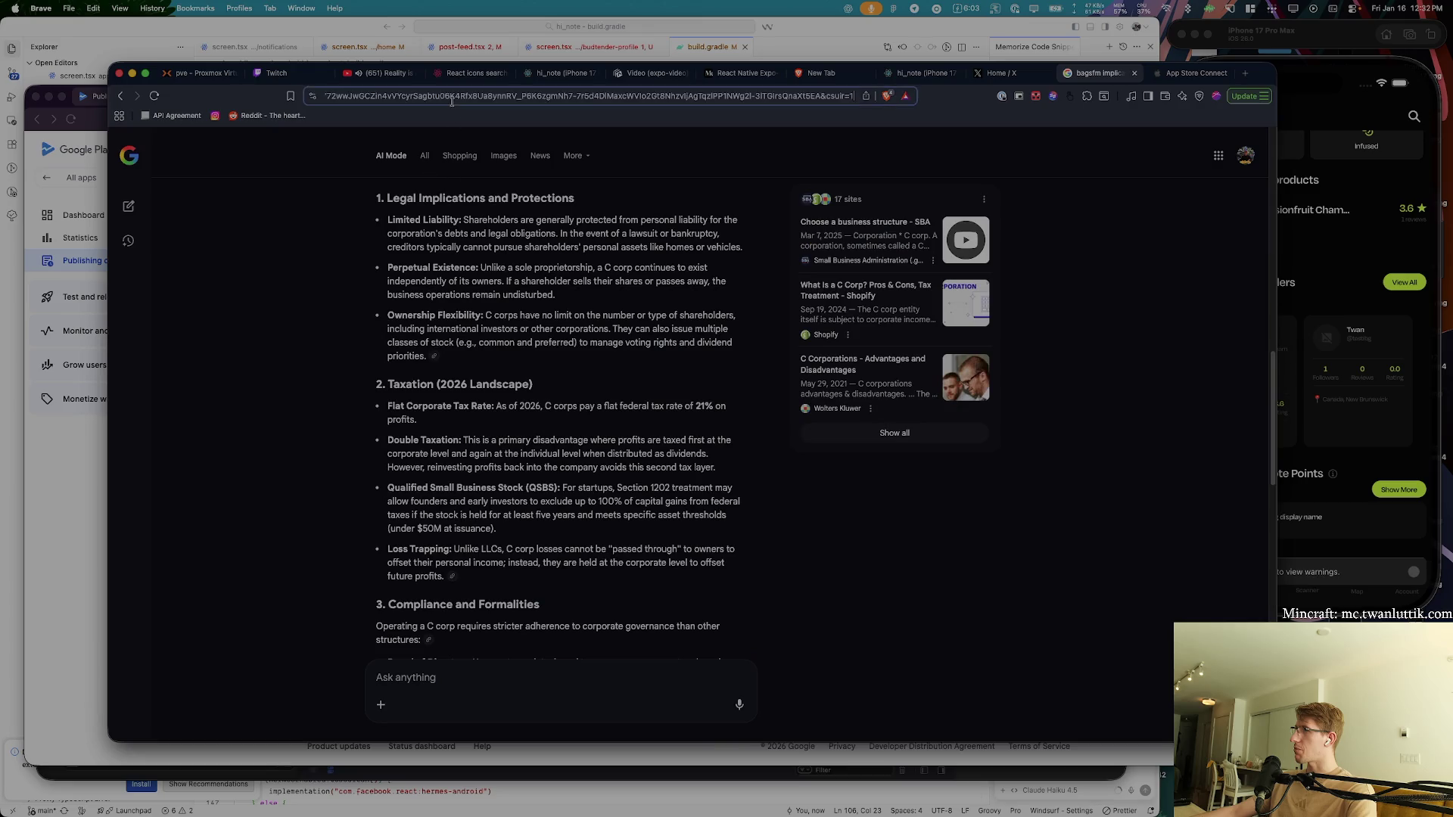
{"action": "type", "text": "bagsfm news"}
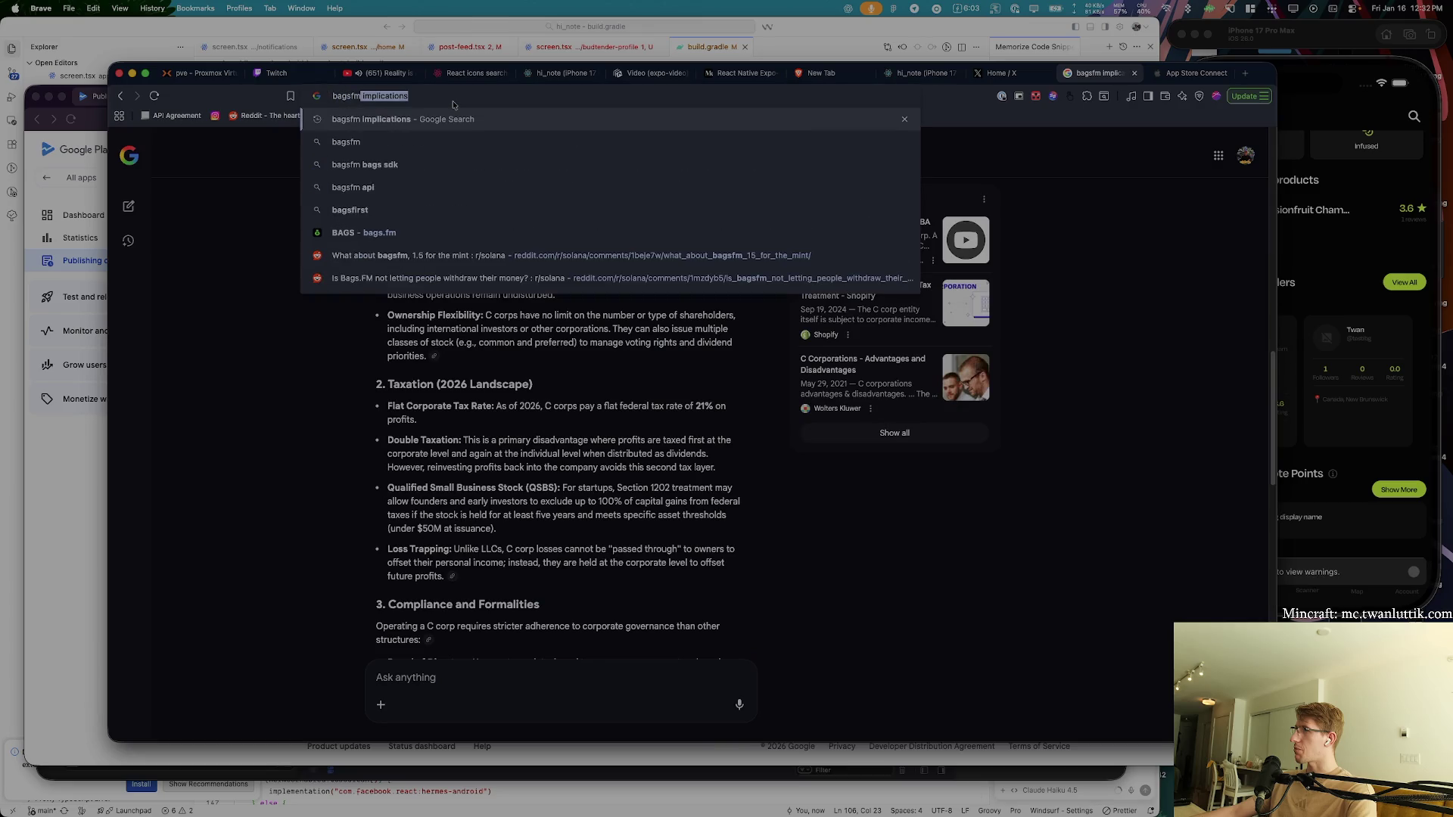
{"action": "key", "text": "Return"}
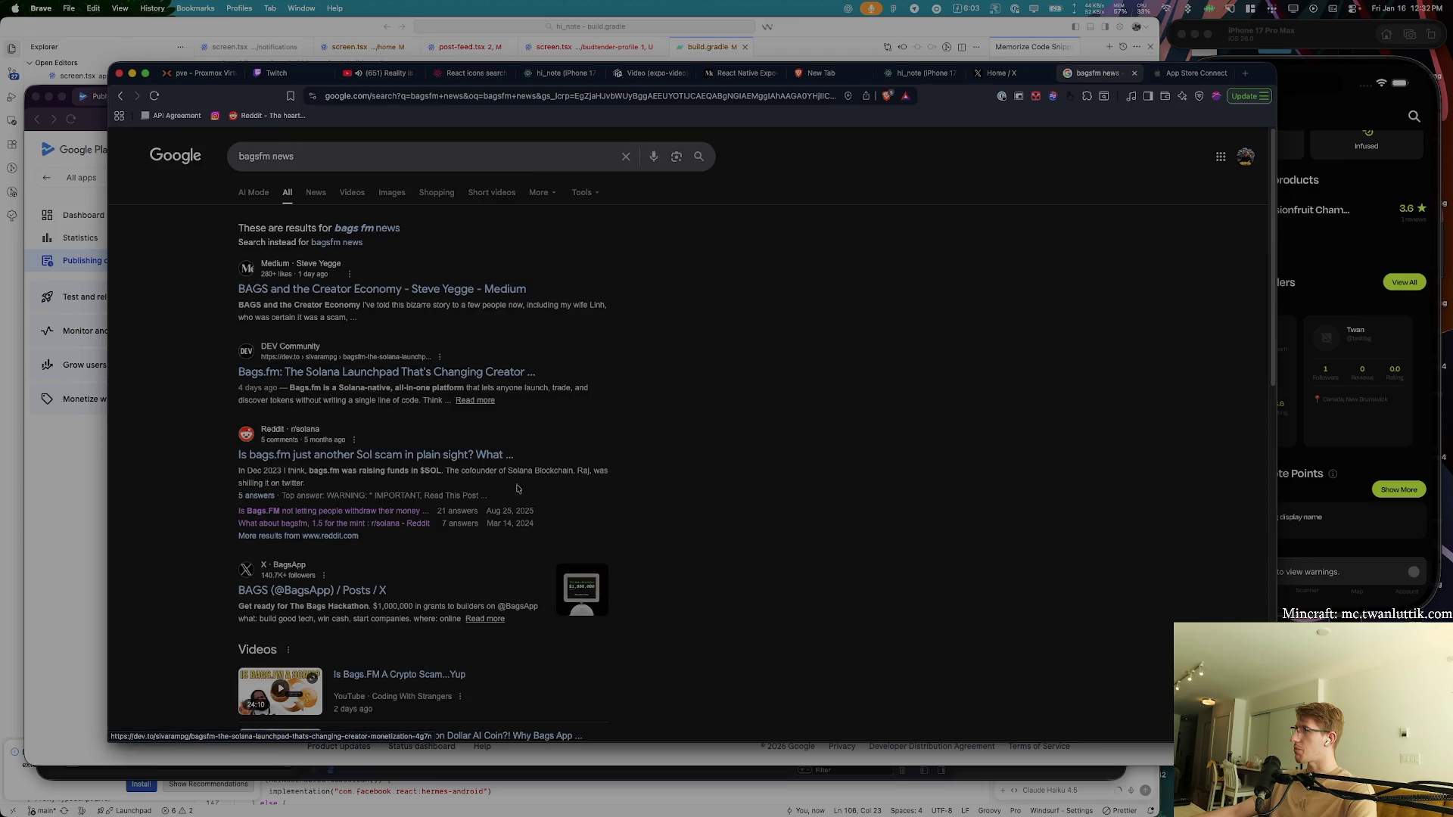
- Open the DEV Community Bags.fm article, read on, and dismiss the Join DEV banner
{"action": "left_click", "coordinate": [503, 370]}
{"action": "scroll", "coordinate": [503, 369], "scroll_direction": "down", "scroll_amount": 5}
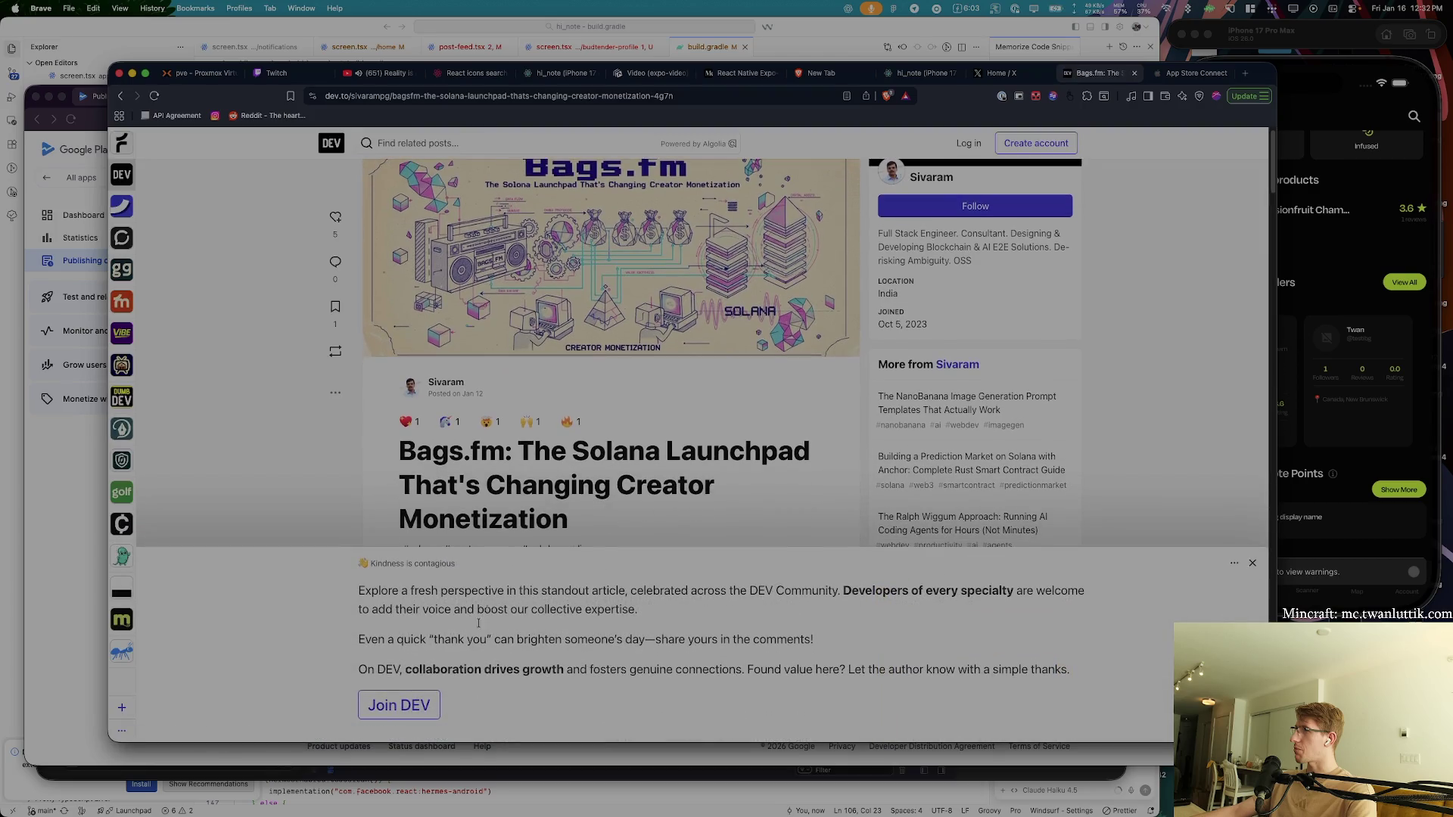
{"action": "scroll", "coordinate": [547, 507], "scroll_direction": "down", "scroll_amount": 6}
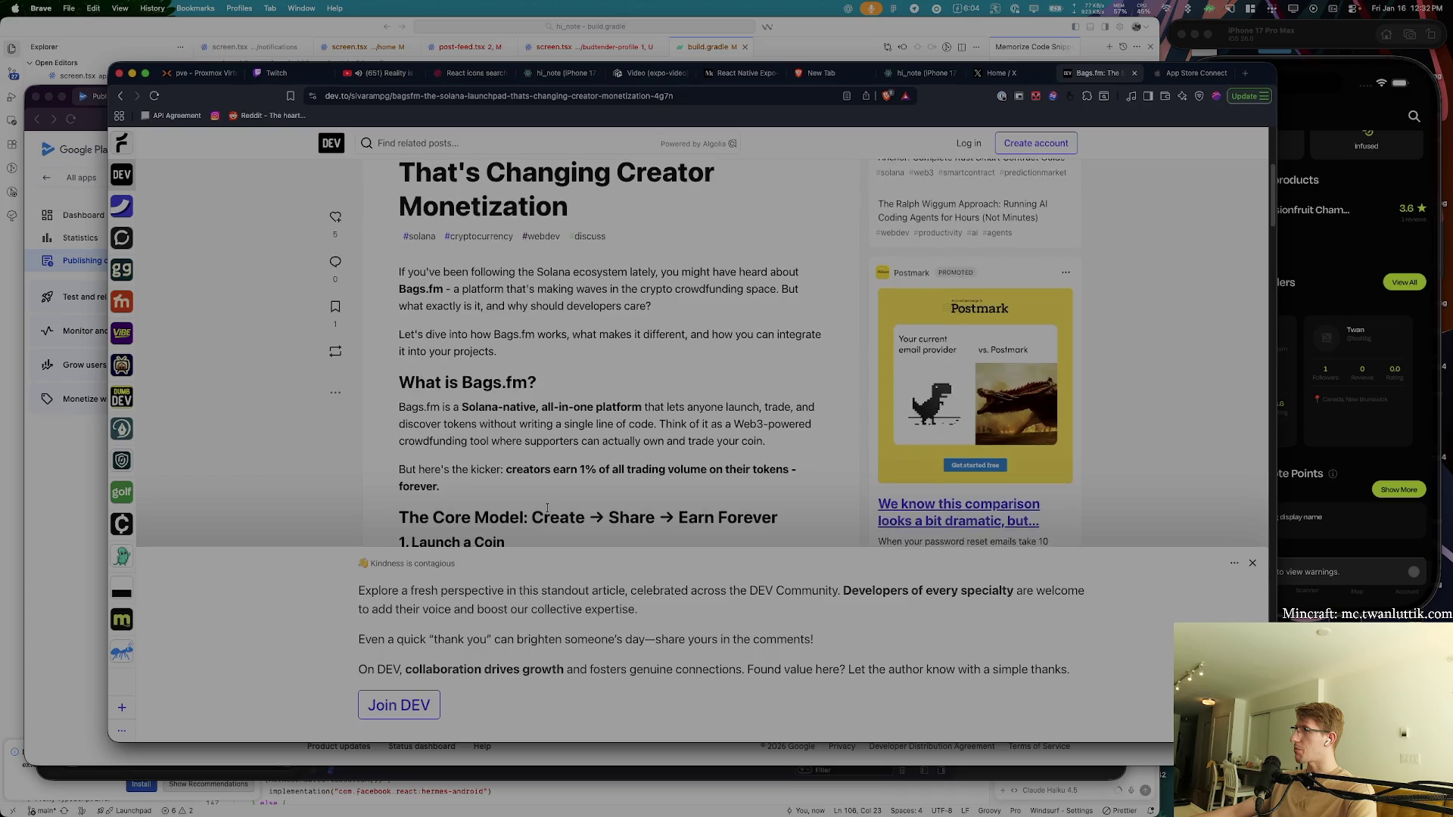
{"action": "scroll", "coordinate": [547, 507], "scroll_direction": "down", "scroll_amount": 2}
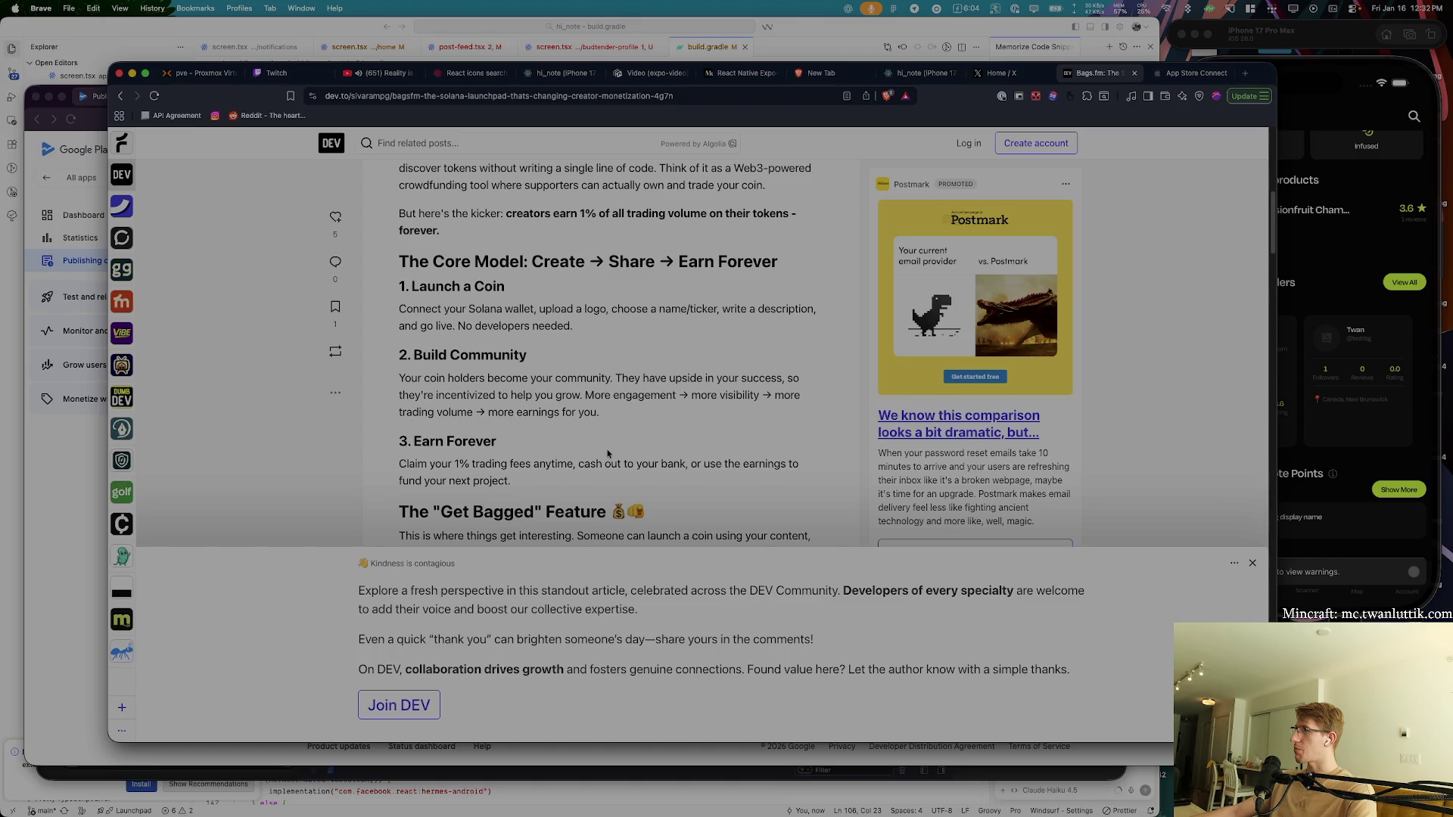
{"action": "scroll", "coordinate": [606, 447], "scroll_direction": "down", "scroll_amount": 6}
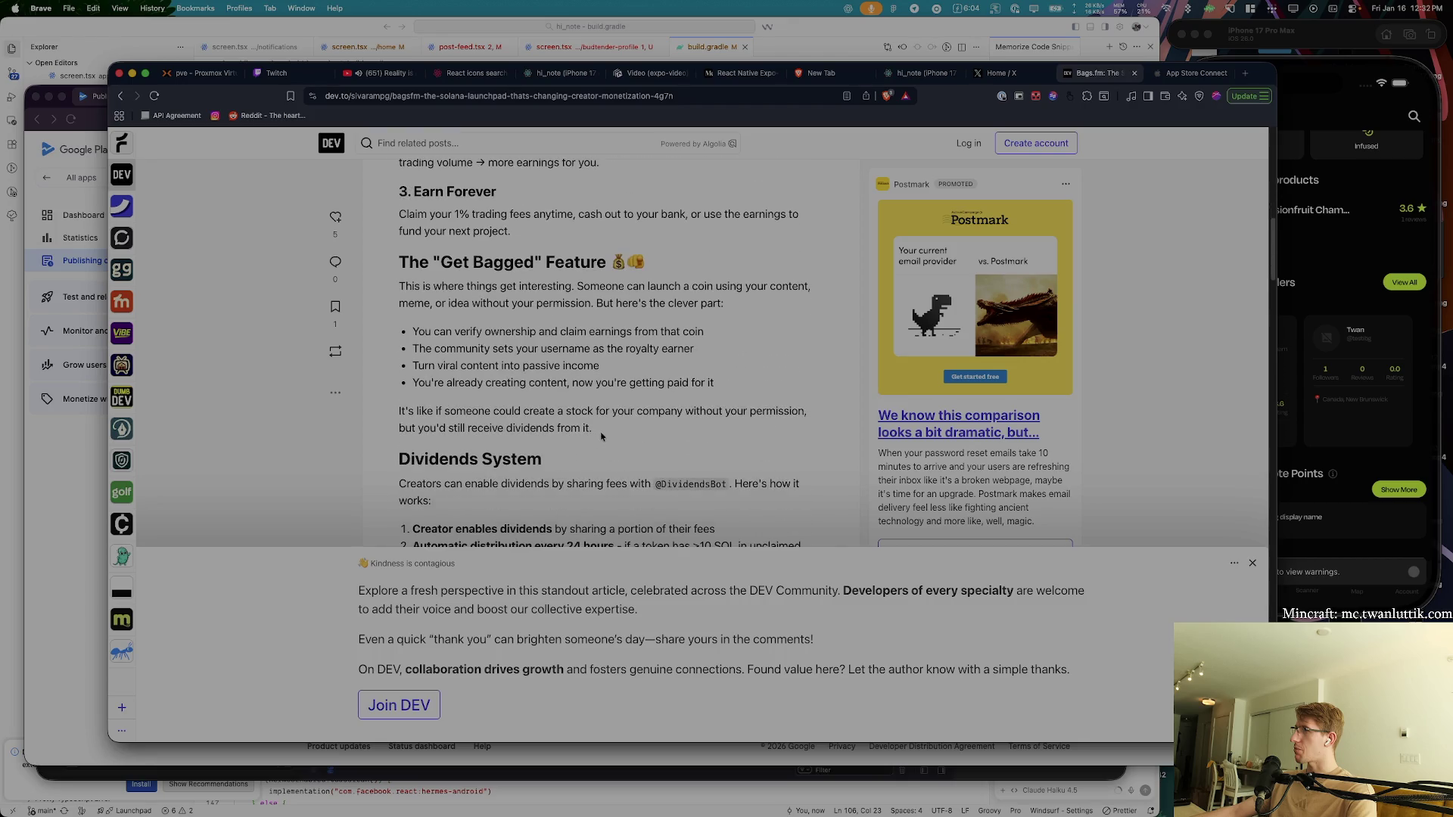
{"action": "scroll", "coordinate": [589, 346], "scroll_direction": "down", "scroll_amount": 5}
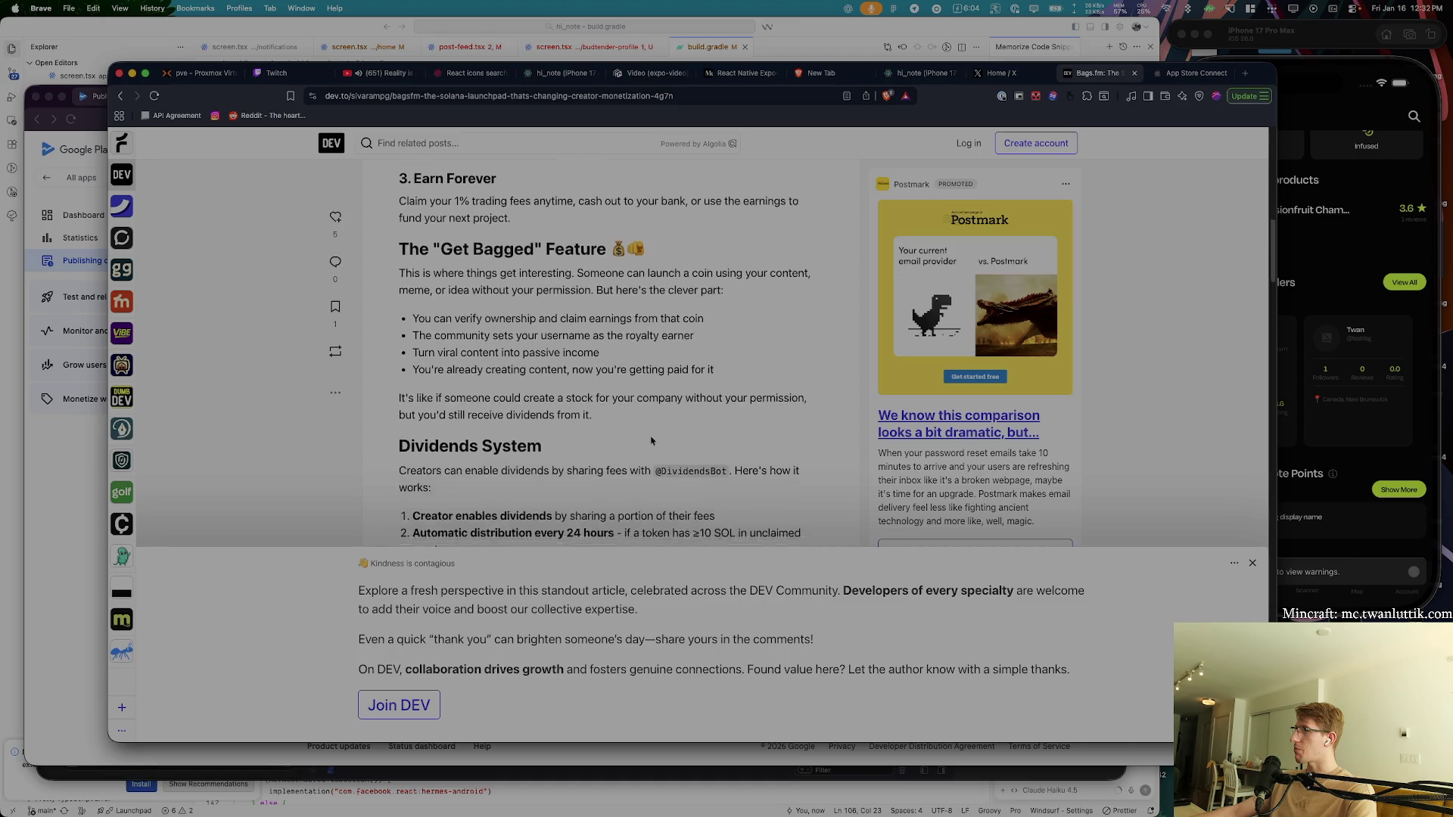
{"action": "left_click", "coordinate": [1252, 563]}
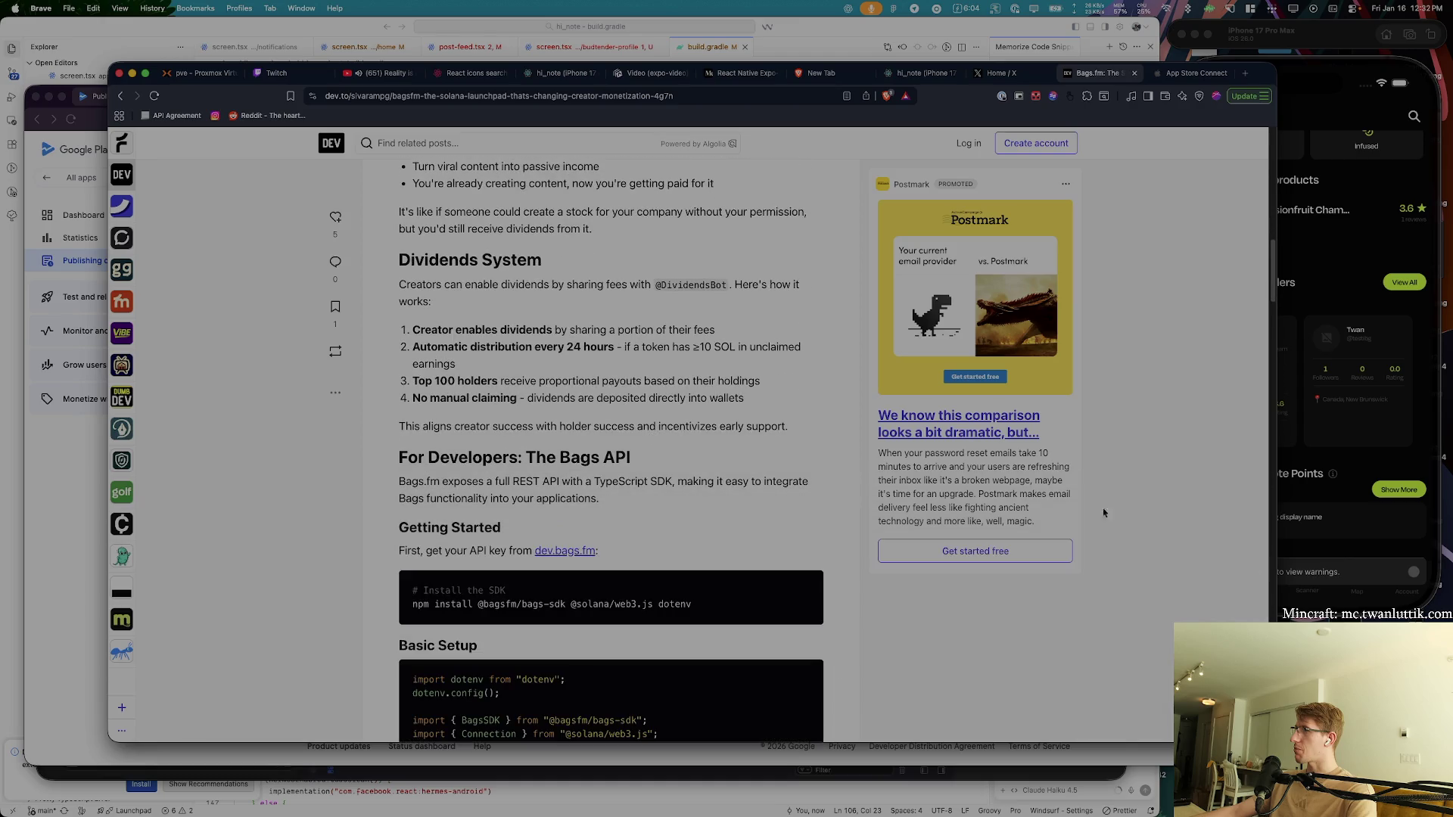
{"action": "scroll", "coordinate": [621, 424], "scroll_direction": "down", "scroll_amount": 1}
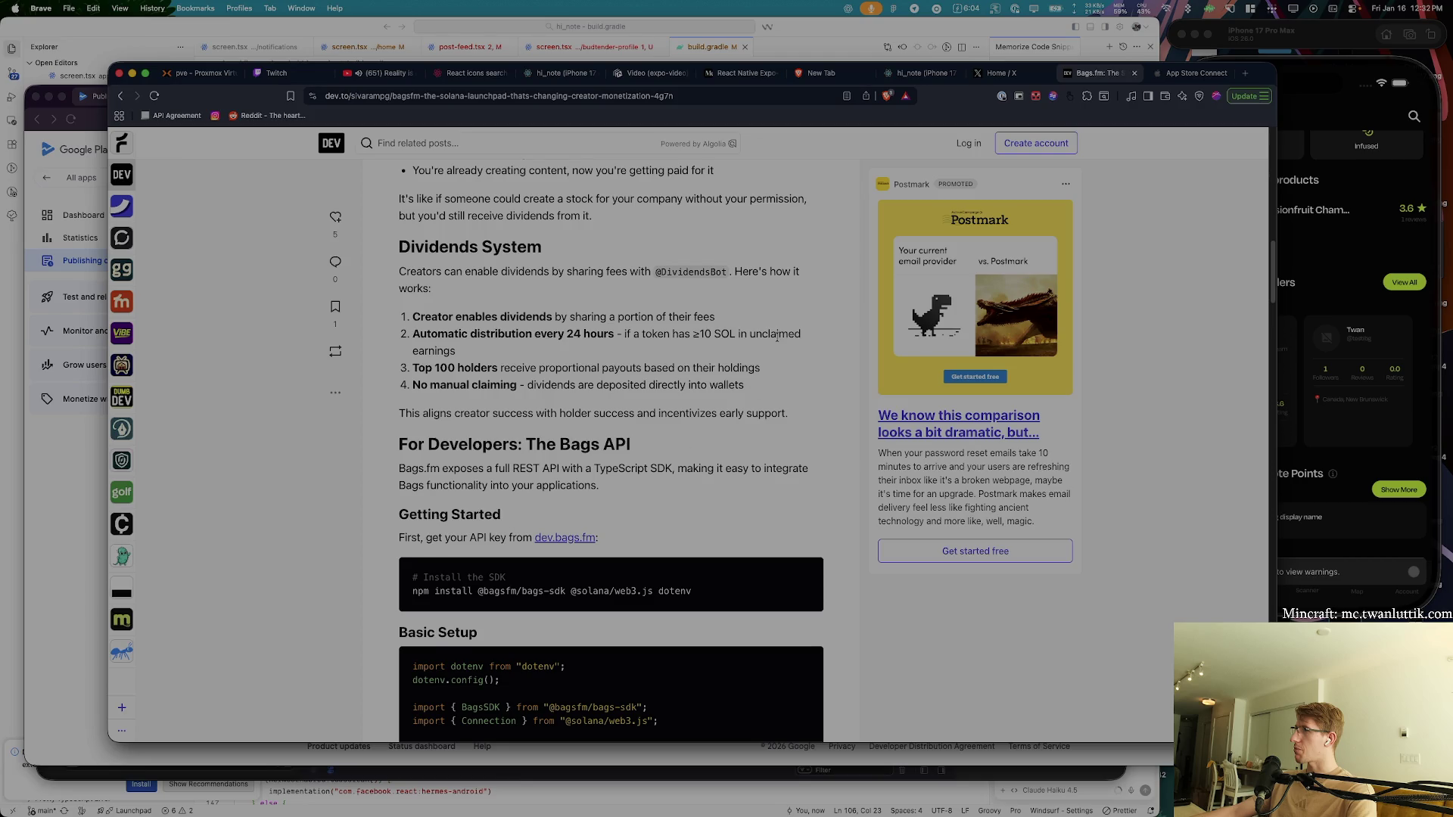
{"action": "scroll", "coordinate": [777, 337], "scroll_direction": "down", "scroll_amount": 10}
- Read to the Conclusion, highlighting 'Only top 100 holders get dividends', then close the article tab
{"action": "scroll", "coordinate": [775, 418], "scroll_direction": "up", "scroll_amount": 15}
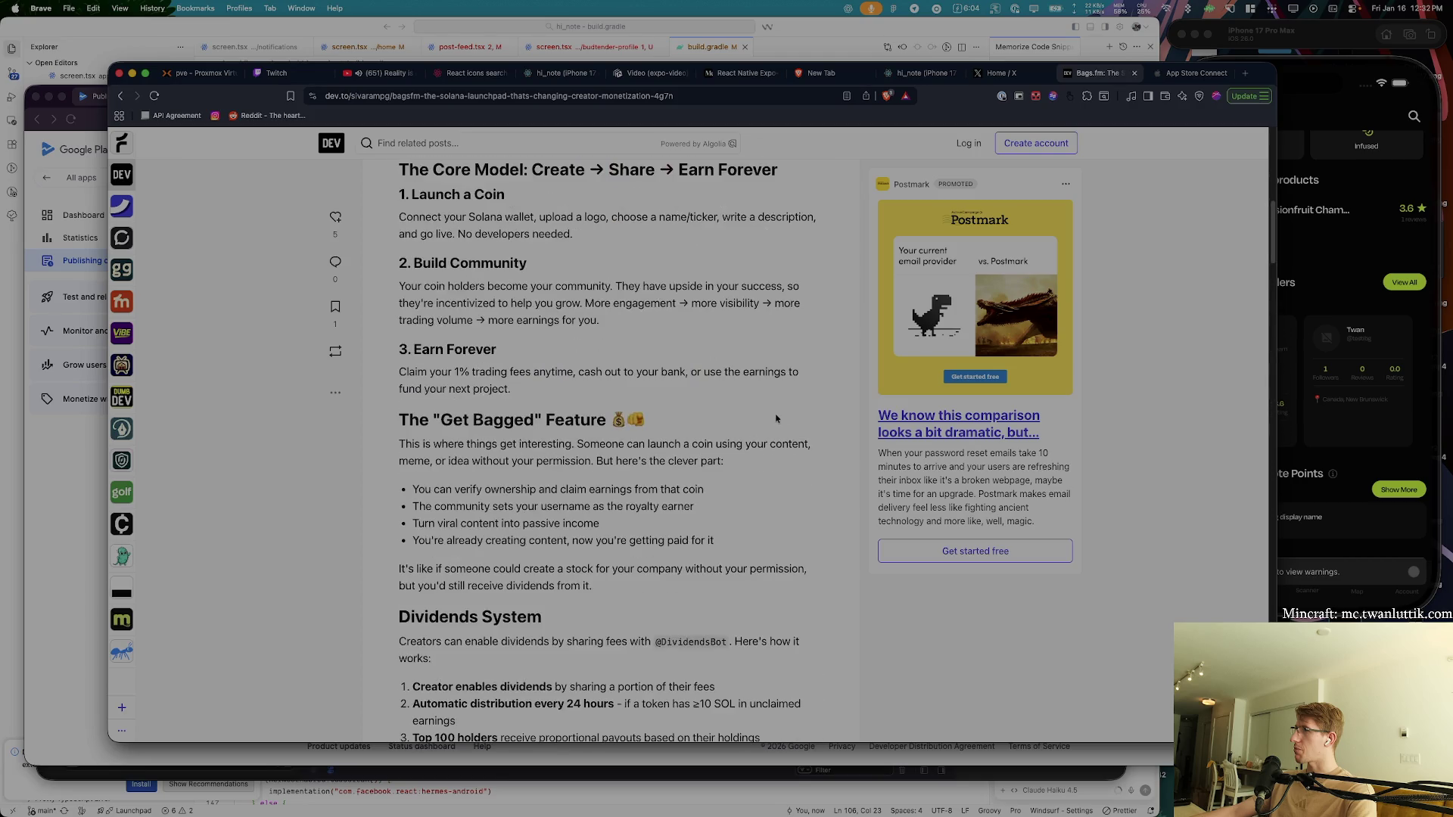
{"action": "scroll", "coordinate": [775, 418], "scroll_direction": "down", "scroll_amount": 2}
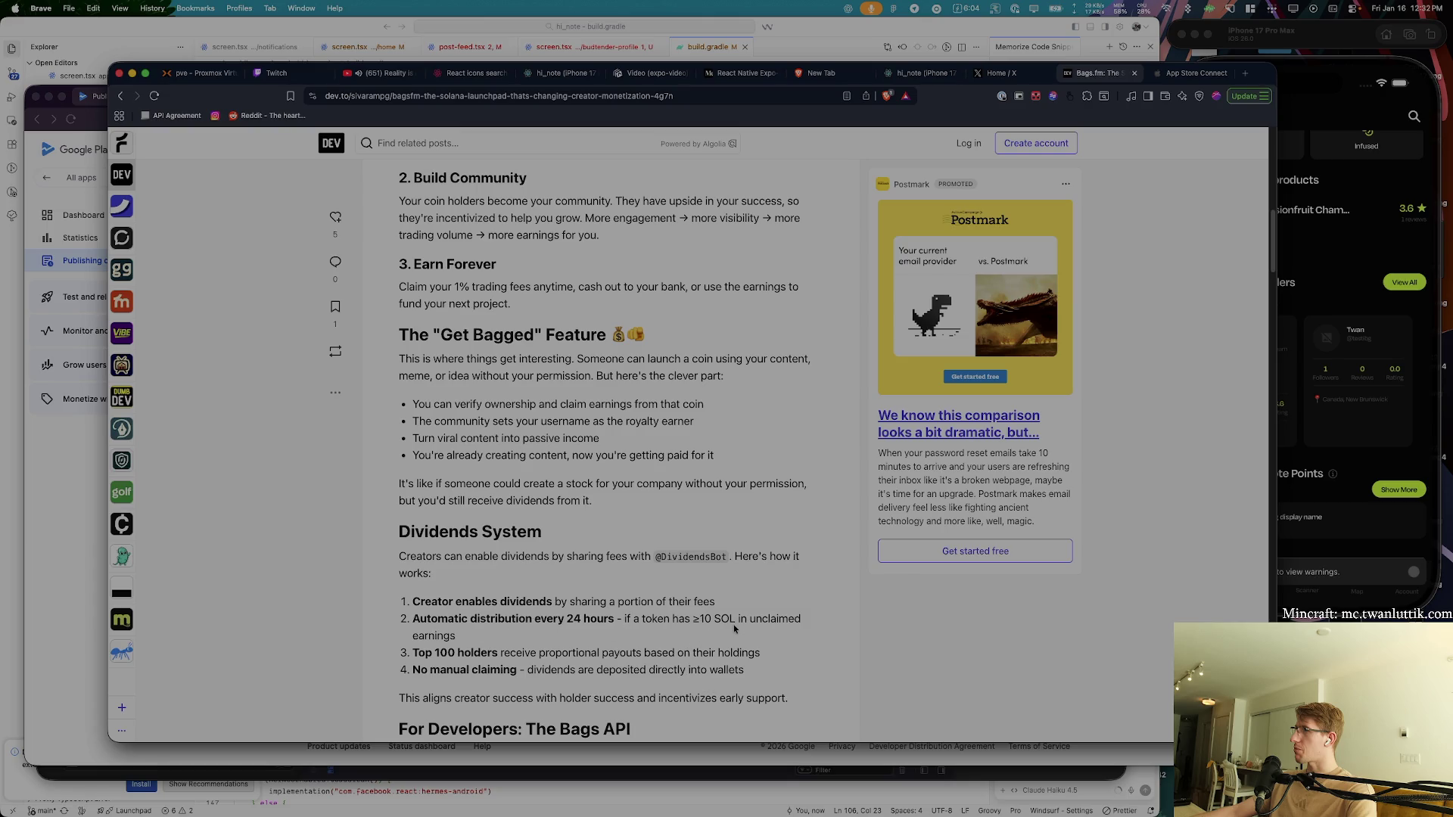
{"action": "scroll", "coordinate": [734, 620], "scroll_direction": "down", "scroll_amount": 2}
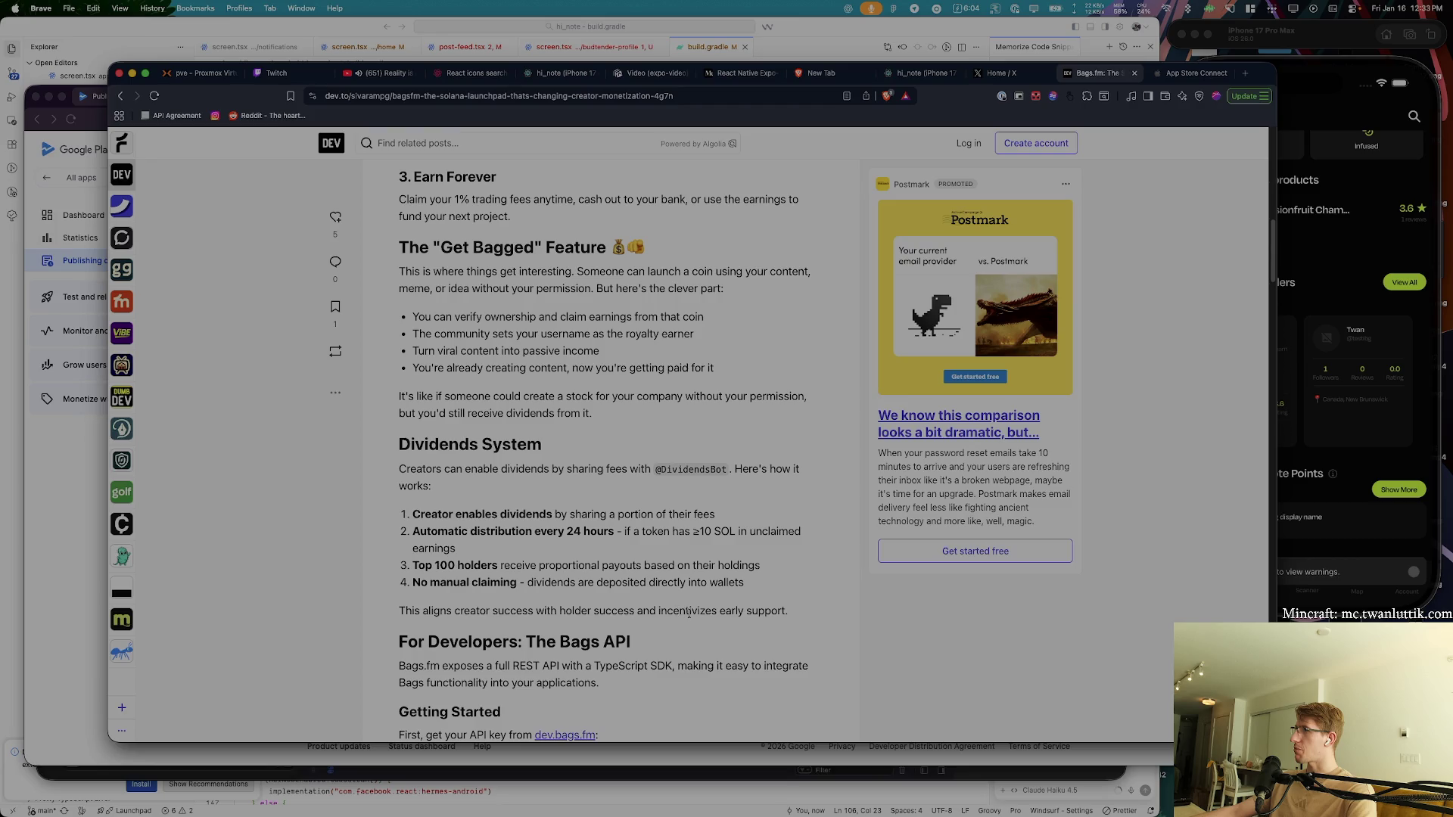
{"action": "scroll", "coordinate": [651, 603], "scroll_direction": "down", "scroll_amount": 2}
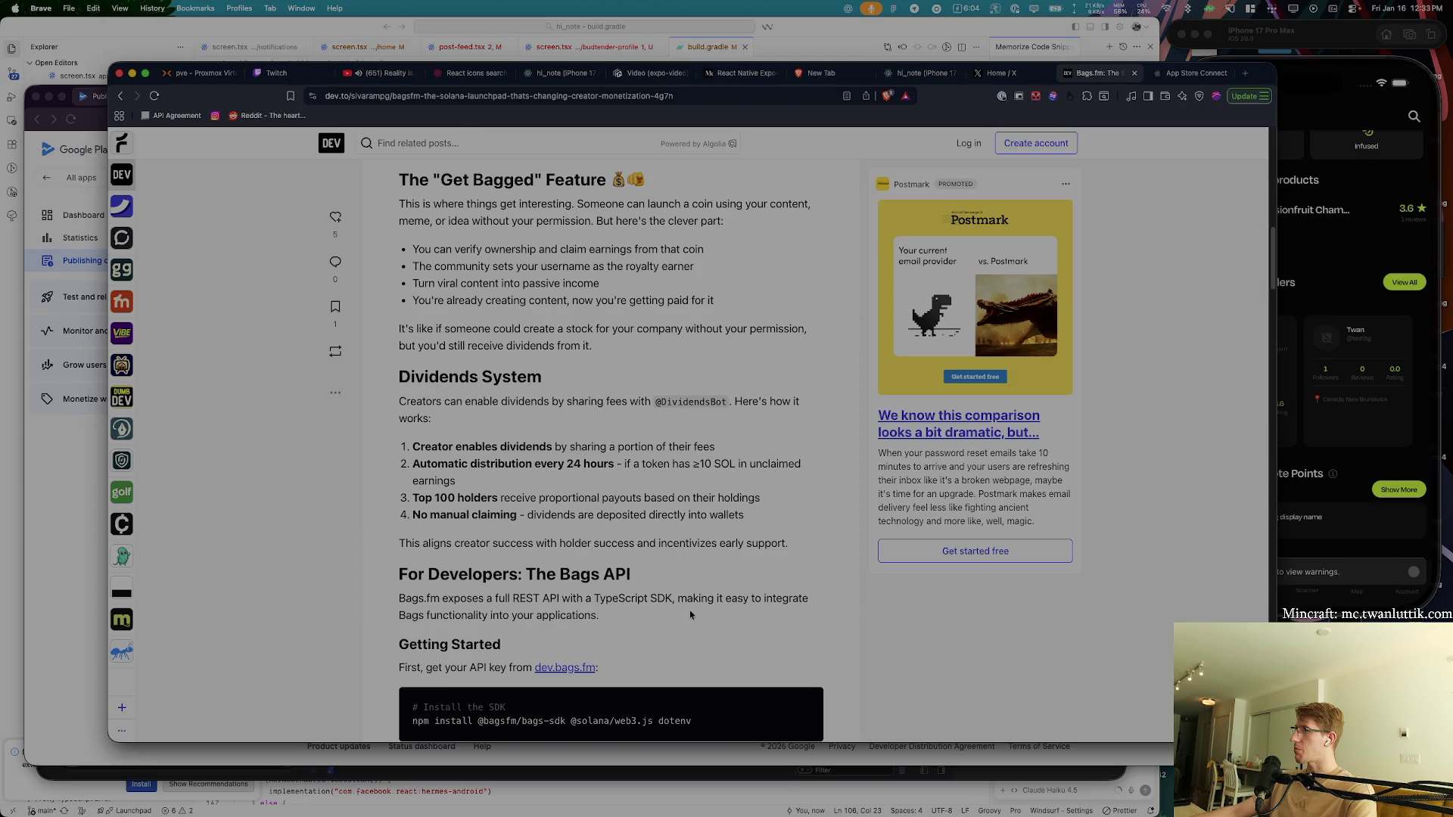
{"action": "scroll", "coordinate": [689, 614], "scroll_direction": "down", "scroll_amount": 15}
{"action": "scroll", "coordinate": [689, 614], "scroll_direction": "up", "scroll_amount": 3}
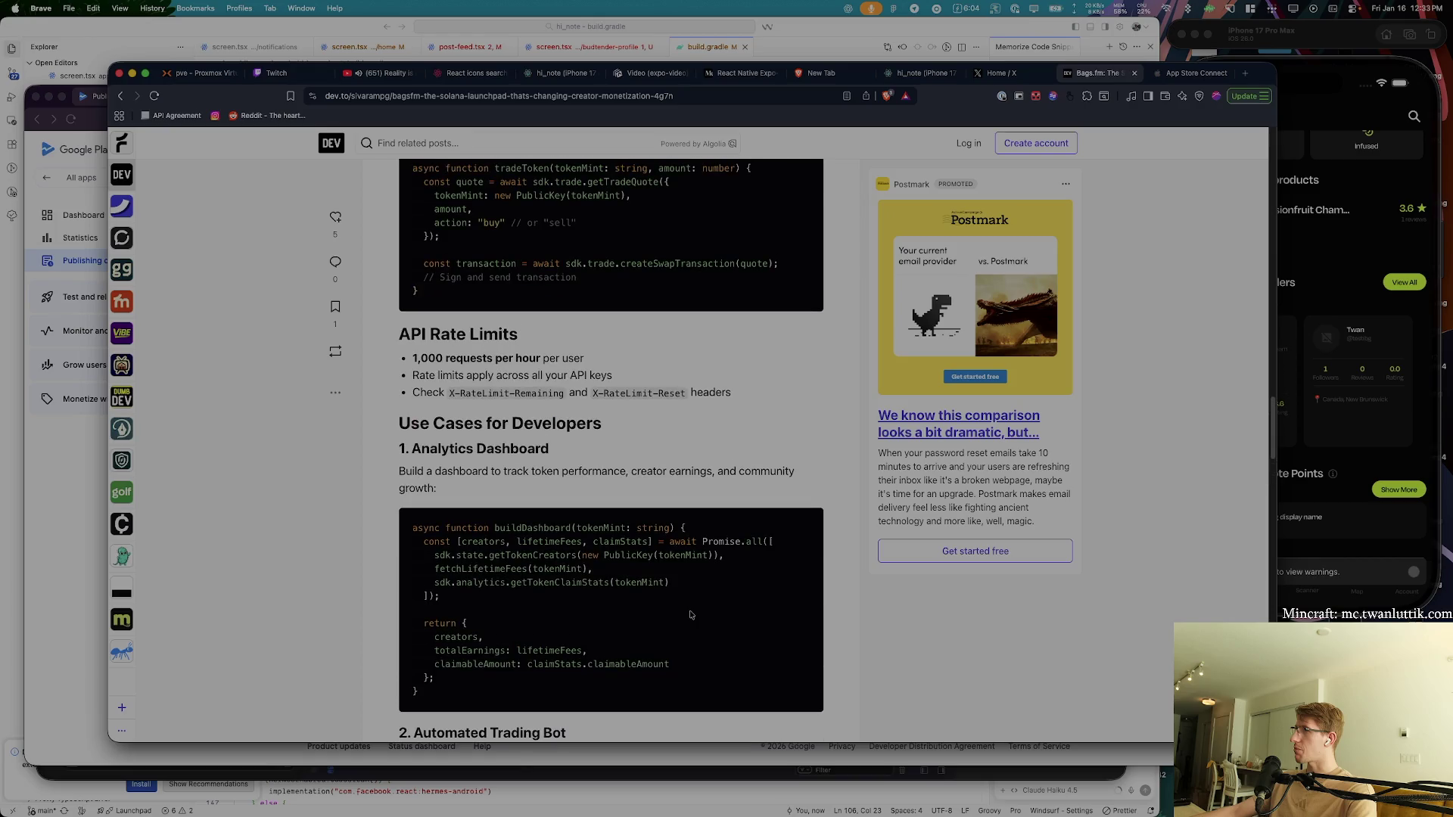
{"action": "scroll", "coordinate": [689, 615], "scroll_direction": "down", "scroll_amount": 10}
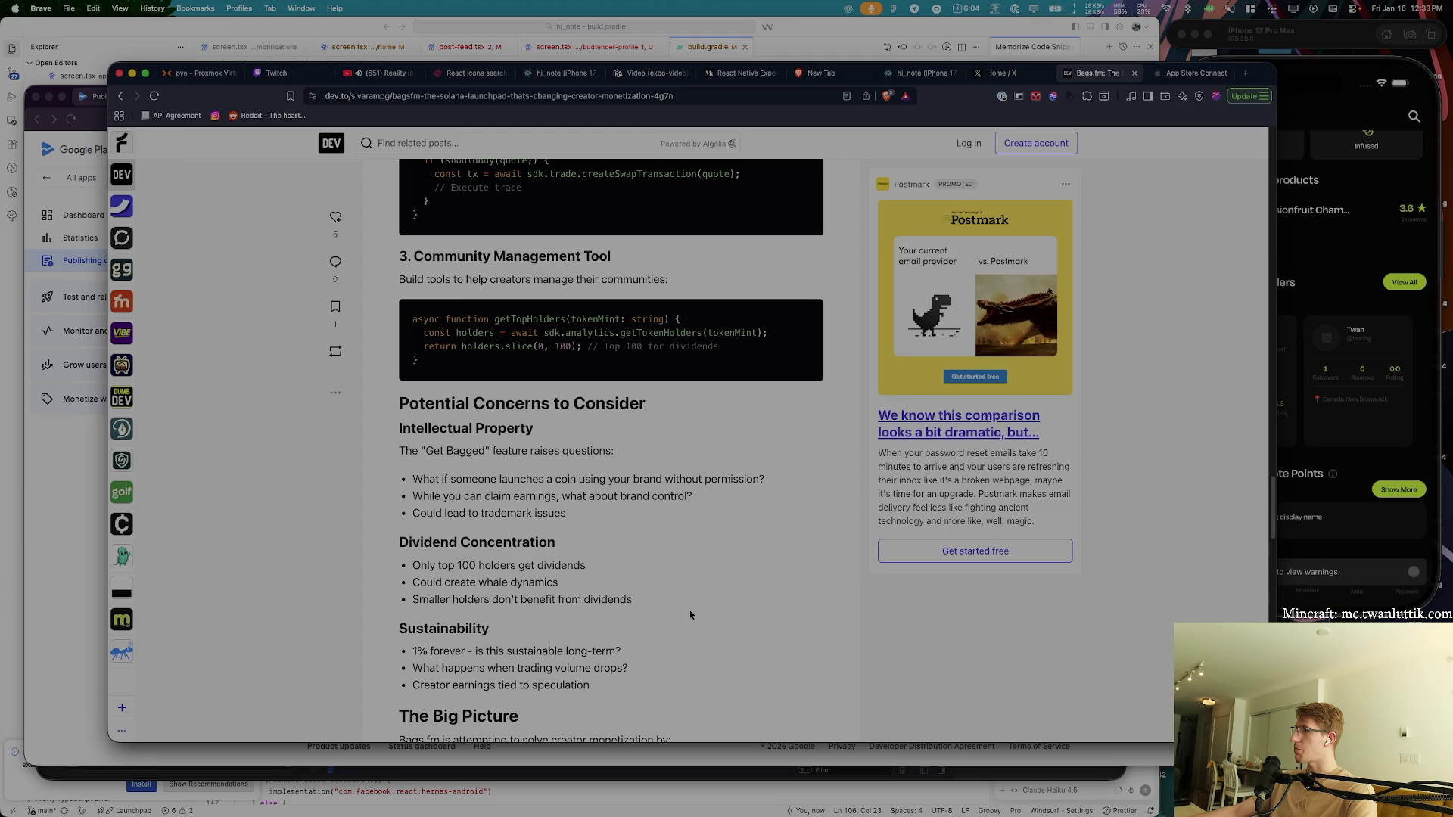
{"action": "scroll", "coordinate": [626, 587], "scroll_direction": "down", "scroll_amount": 1}
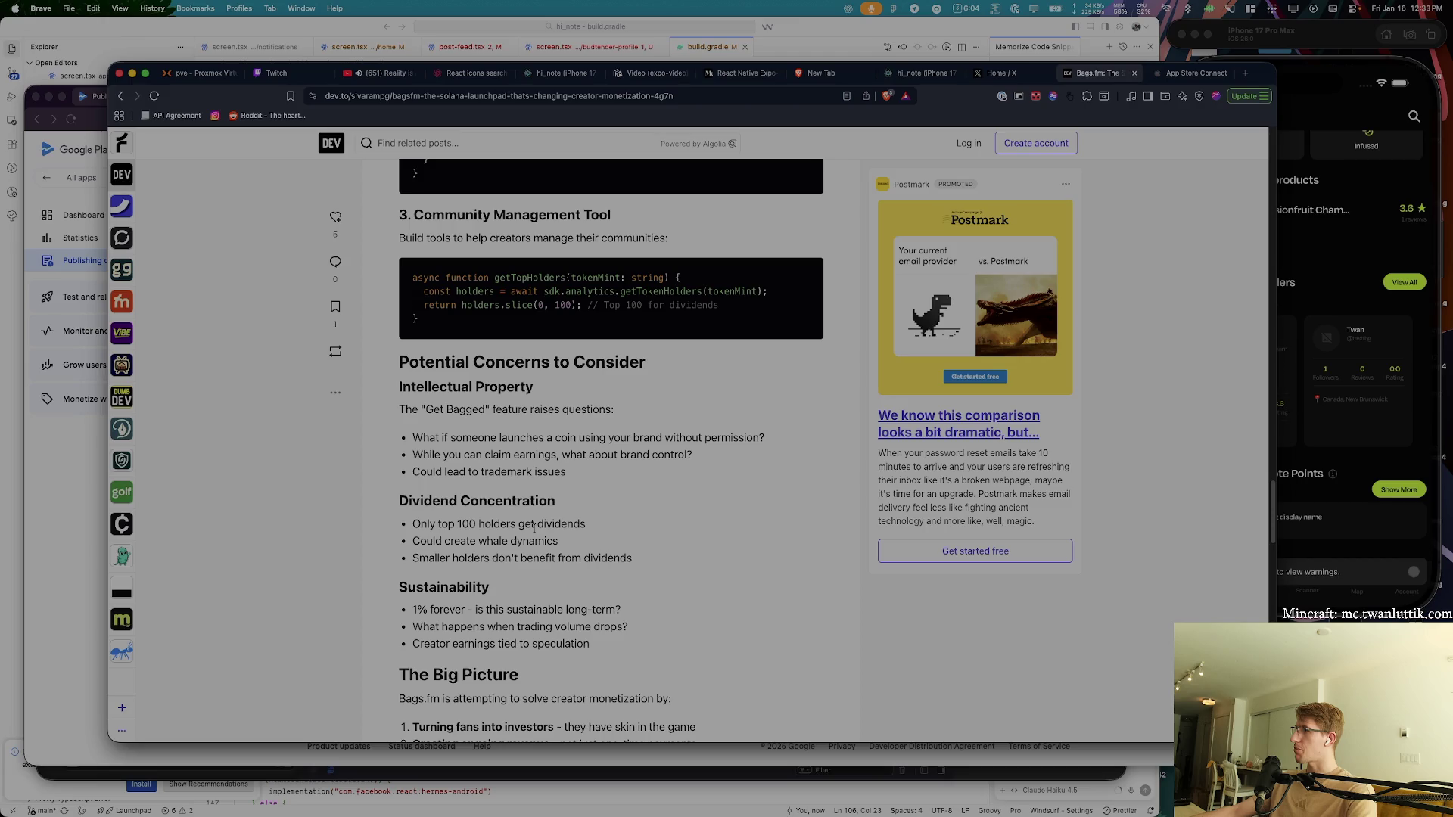
{"action": "mouse_move", "coordinate": [400, 526]}
{"action": "left_mouse_down"}
{"action": "mouse_move", "coordinate": [569, 528]}
{"action": "mouse_move", "coordinate": [420, 527]}
{"action": "left_mouse_up"}
{"action": "left_click", "coordinate": [597, 534]}
{"action": "scroll", "coordinate": [528, 561], "scroll_direction": "down", "scroll_amount": 5}
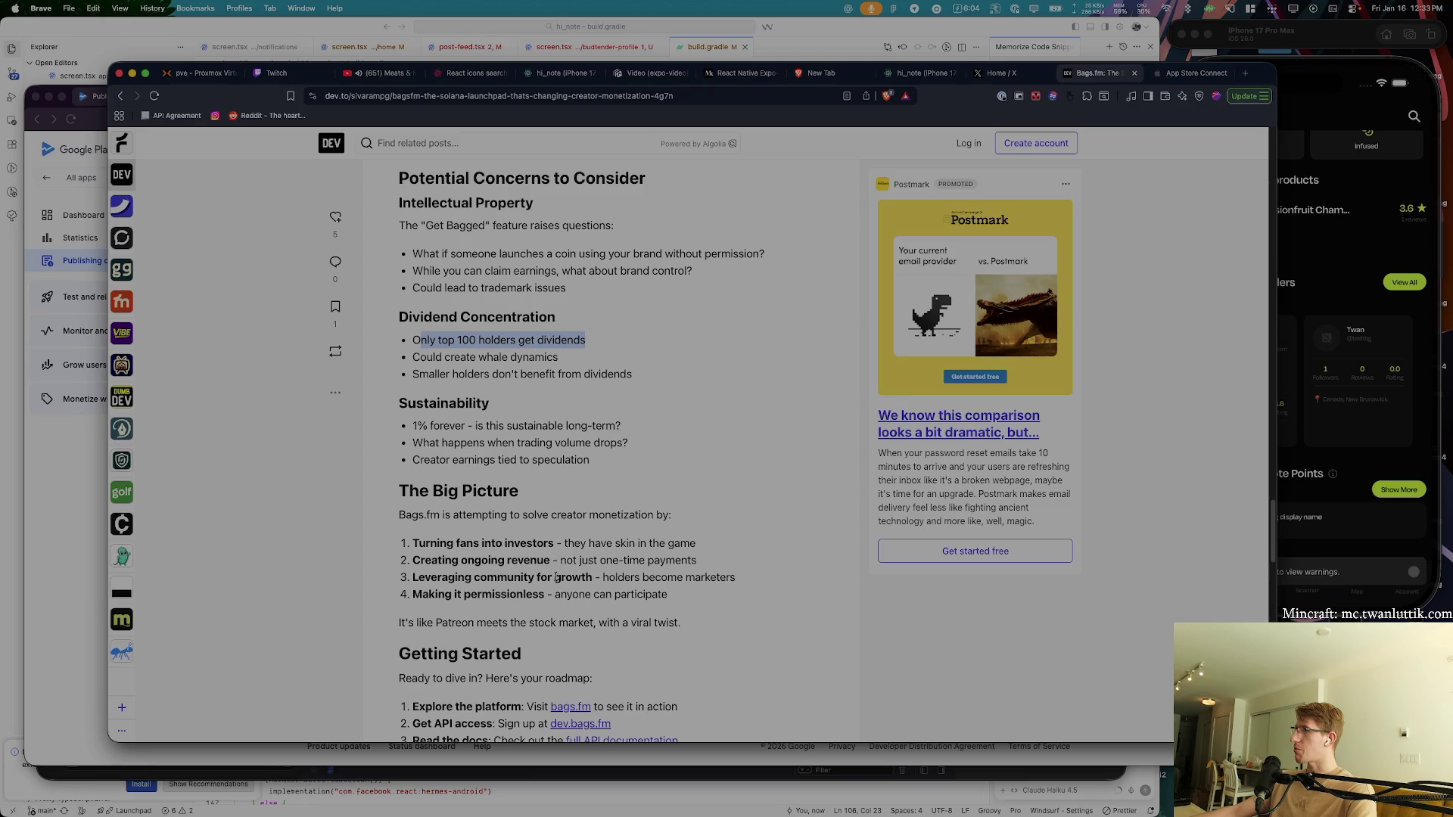
{"action": "scroll", "coordinate": [562, 544], "scroll_direction": "down", "scroll_amount": 2}
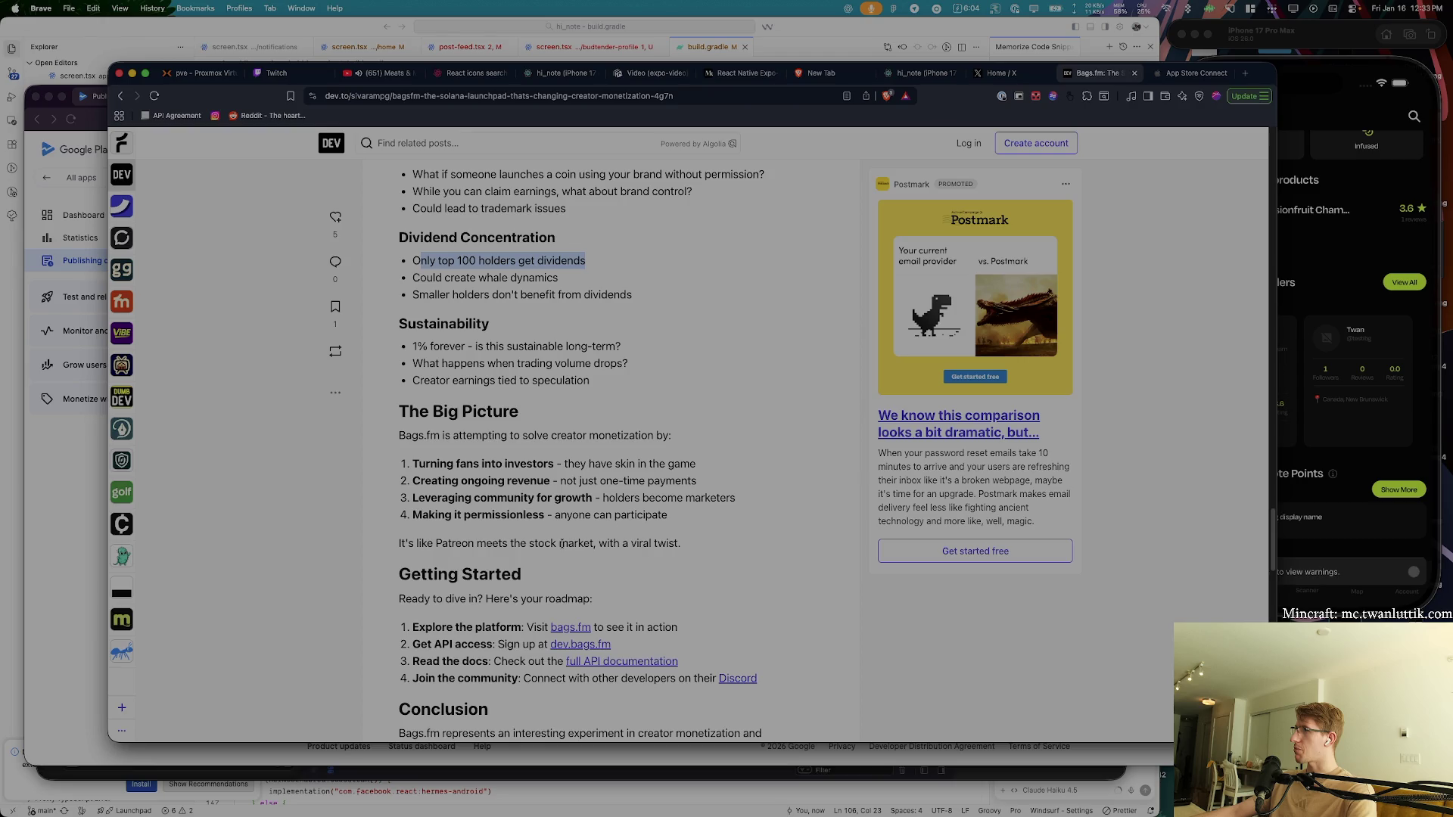
{"action": "scroll", "coordinate": [561, 545], "scroll_direction": "down", "scroll_amount": 4}
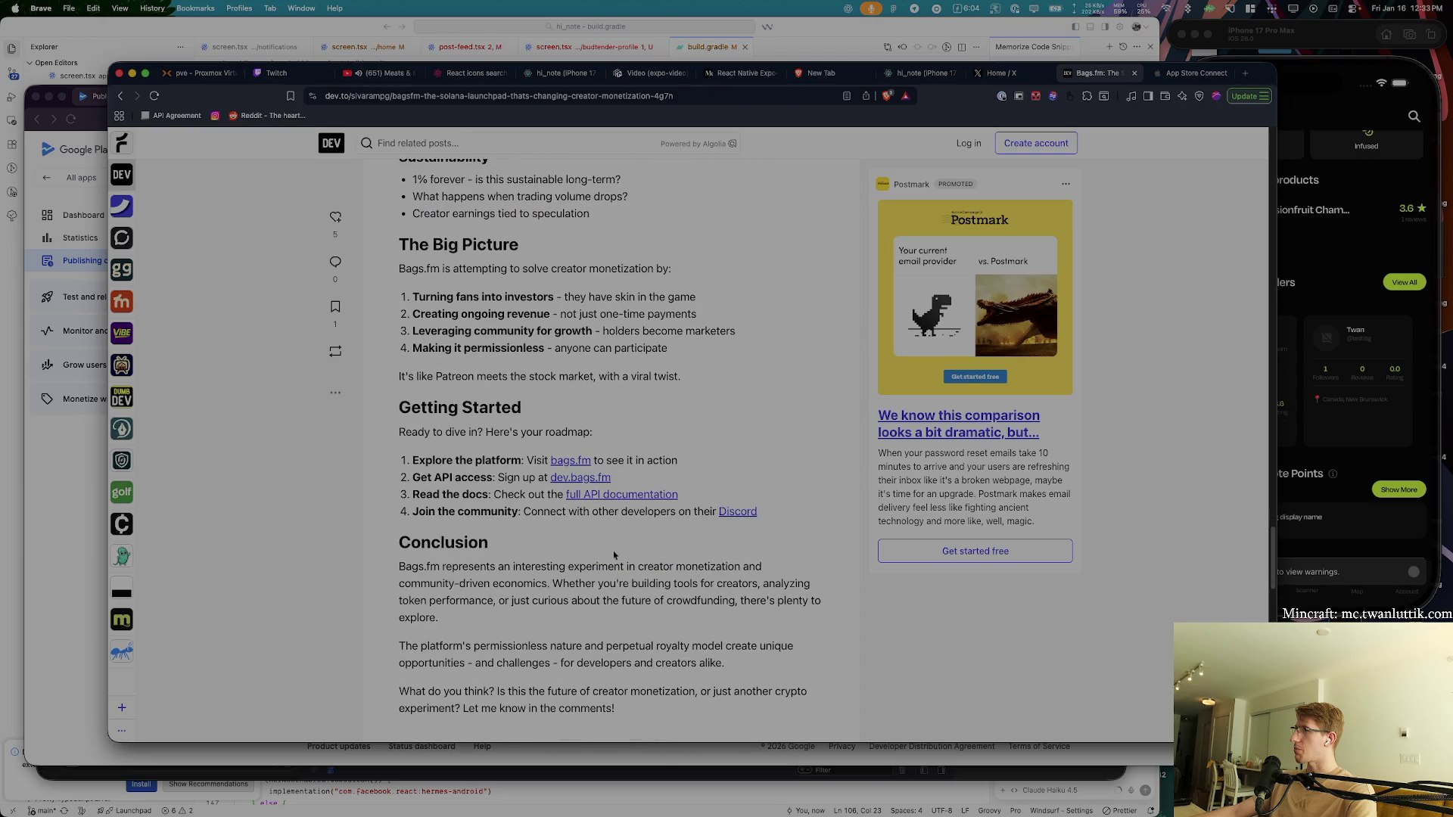
{"action": "key", "text": "super+w"}
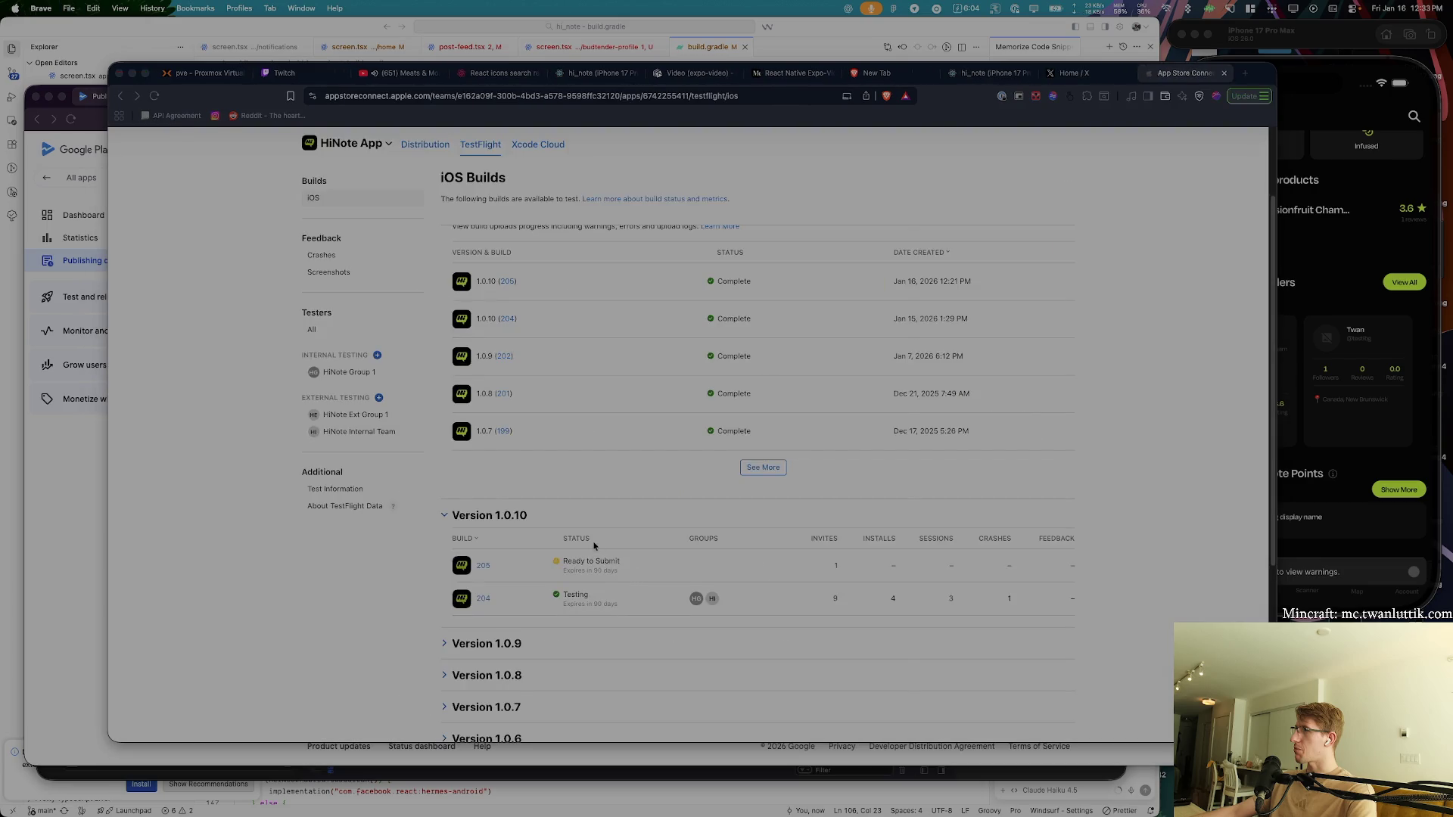
- Go via ChatGPT to the Play Console window and reload HiNote's publishing overview showing build 49 (1.0.12)
{"action": "key", "text": "super+Tab"}
{"action": "scroll", "coordinate": [429, 483], "scroll_direction": "down", "scroll_amount": 10}
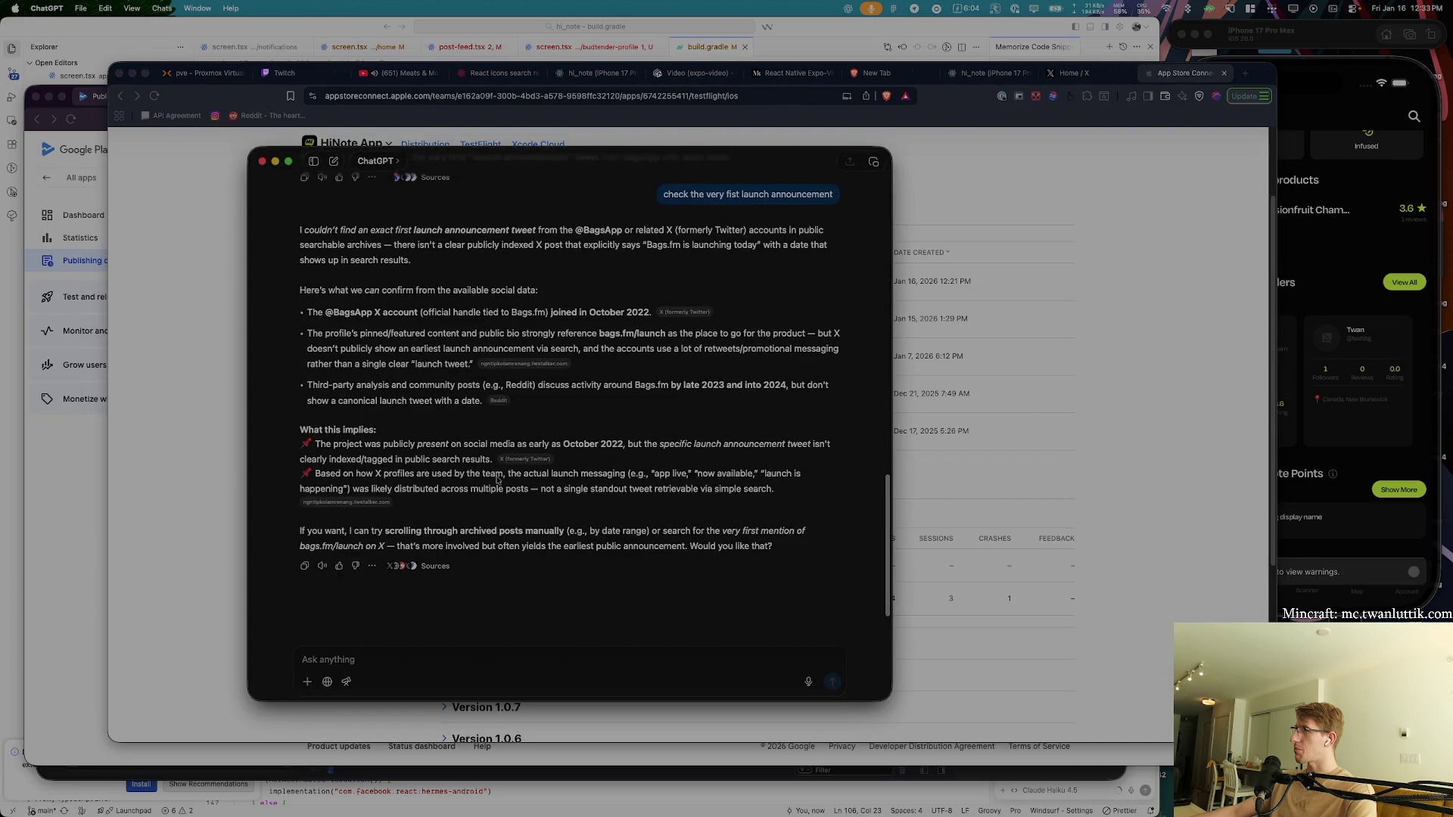
{"action": "key", "text": "super+Tab"}
{"action": "key", "text": "super+Tab"}
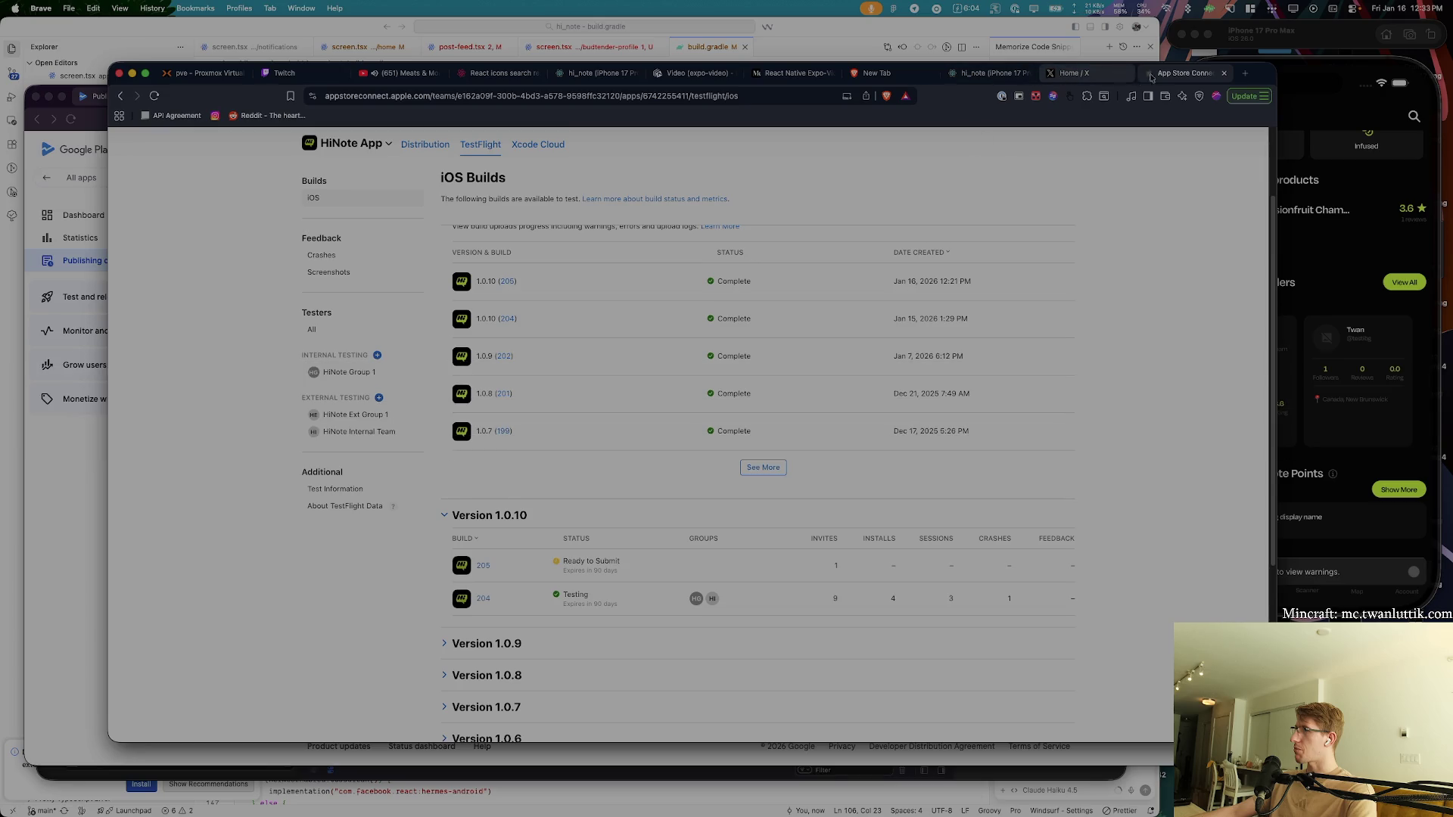
{"action": "key", "text": "super+grave"}
{"action": "key", "text": "super+r"}
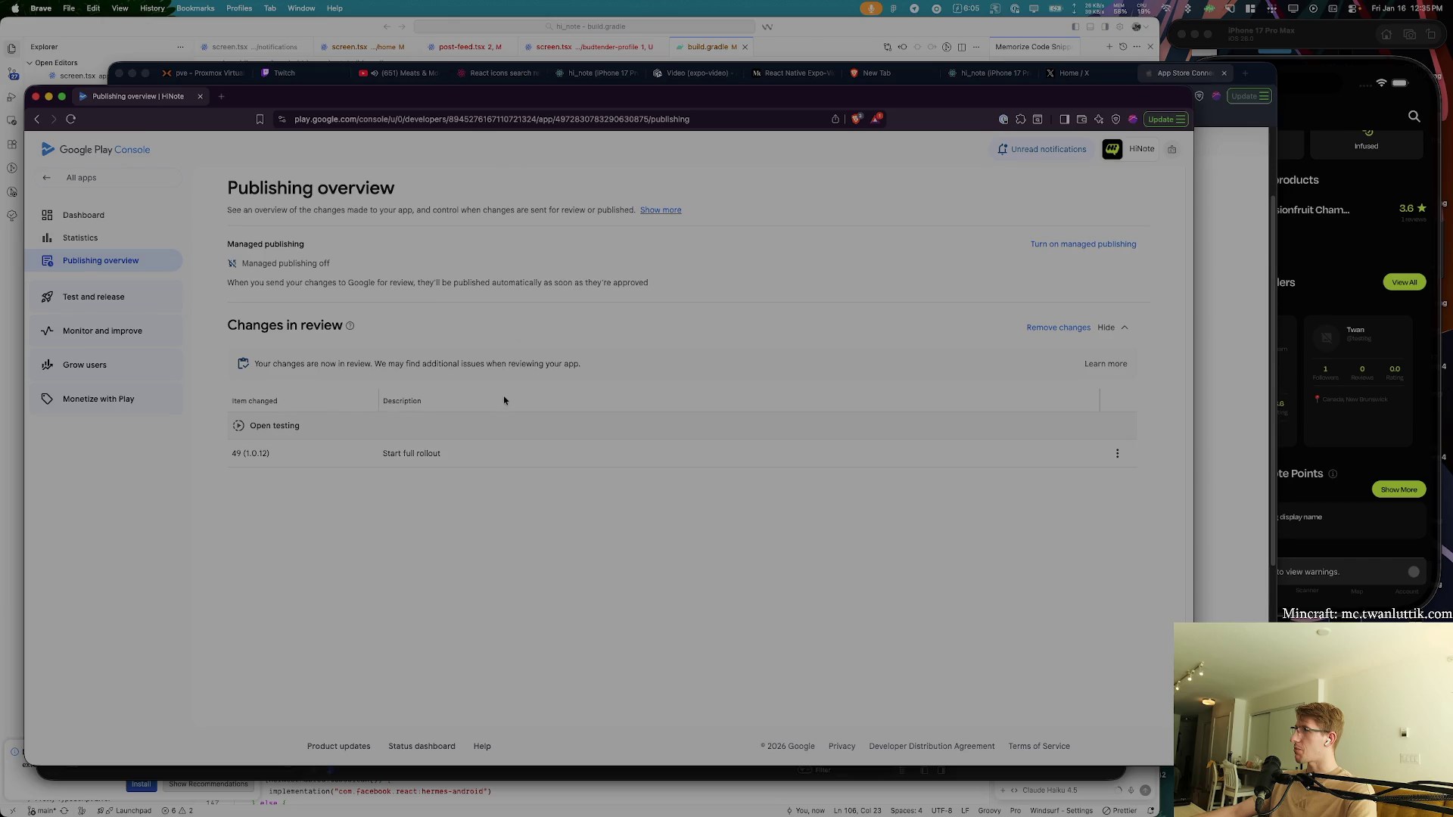
- Back in App Store Connect, start adding a build to HiNote Internal Team's Builds
{"action": "left_click", "coordinate": [1080, 96]}
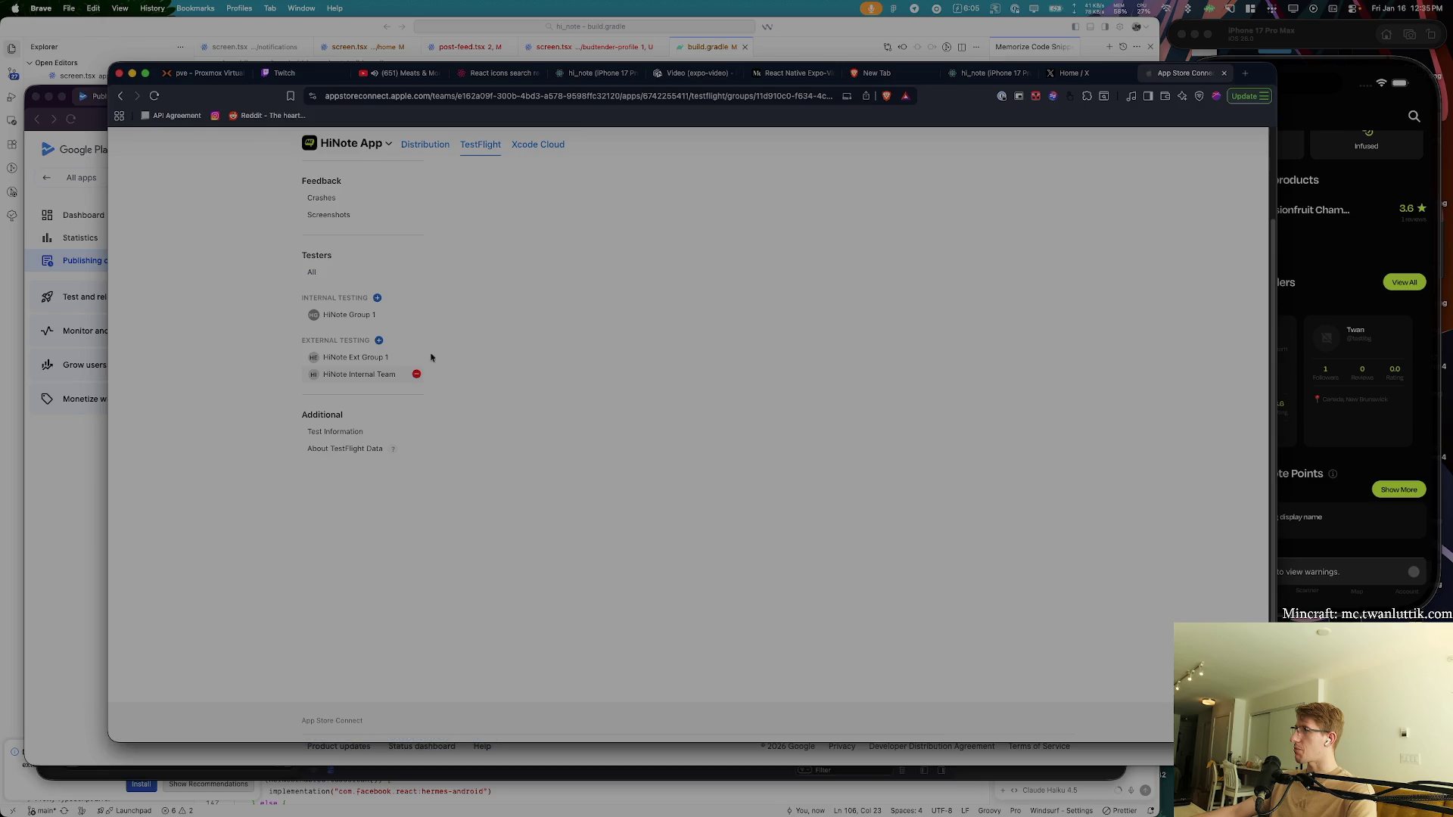
{"action": "left_click", "coordinate": [491, 239]}
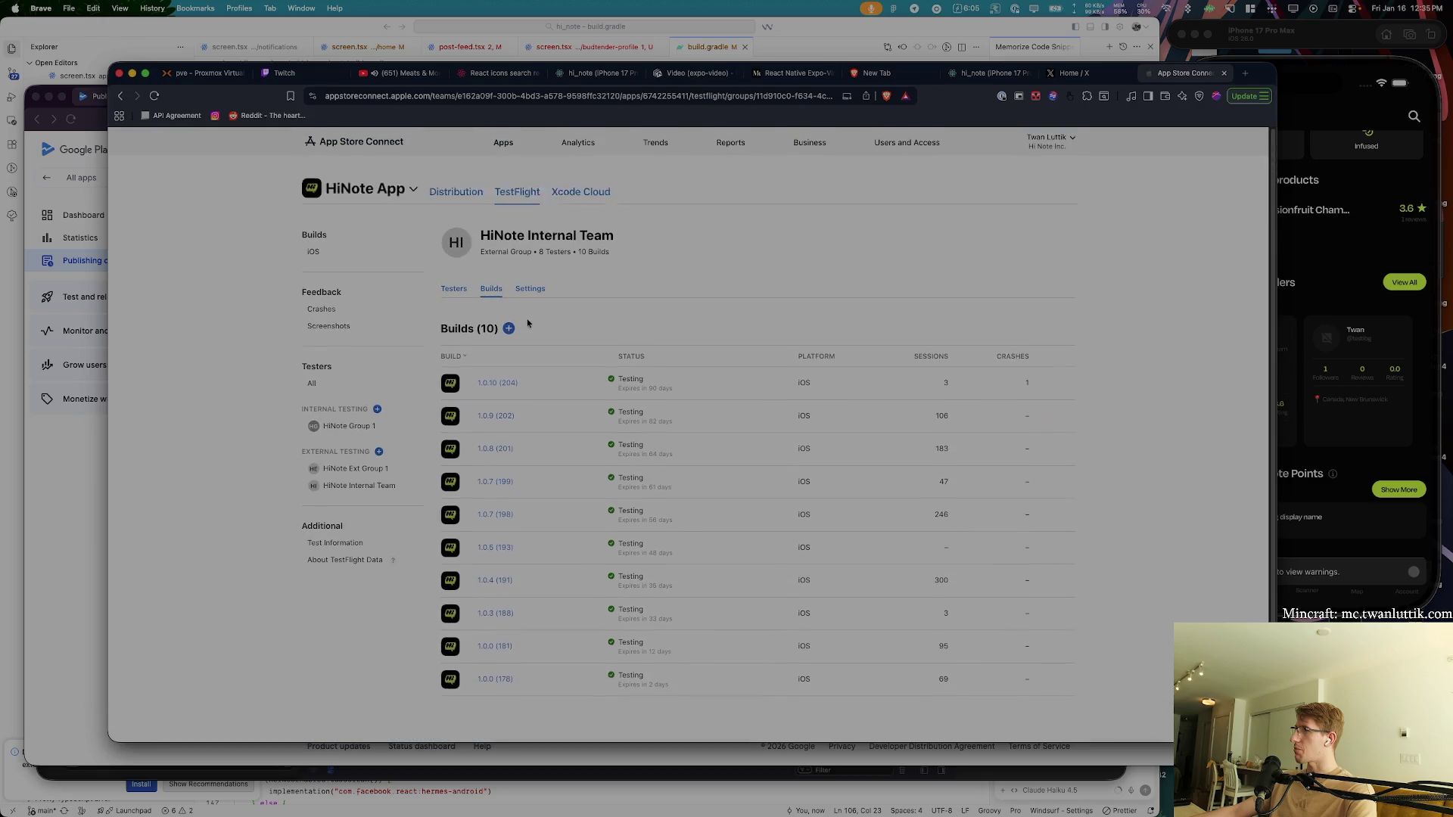
{"action": "left_click", "coordinate": [509, 328]}
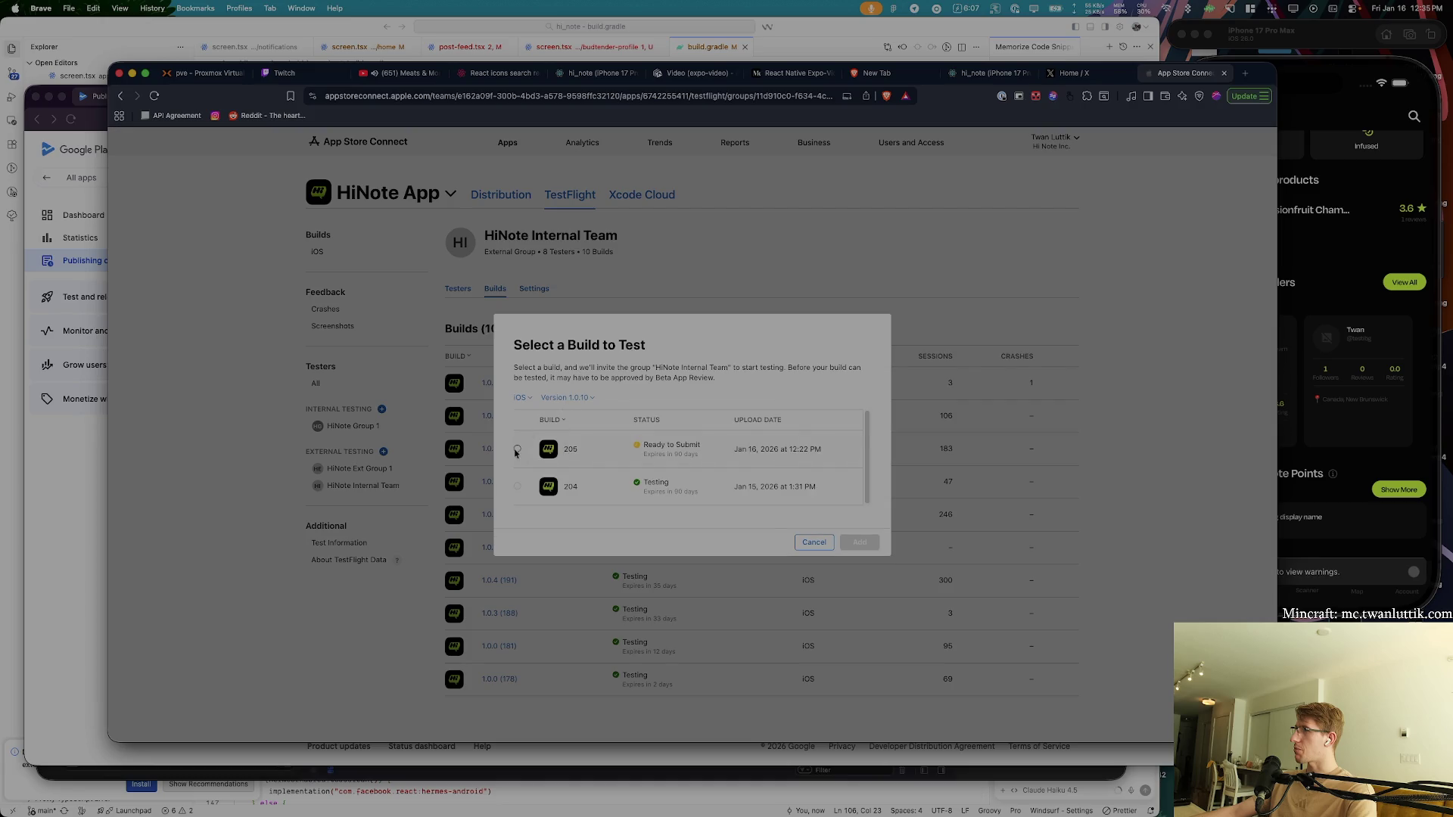
- Add build 205 to the group and draft a What to Test note about videos on posts
{"action": "left_click", "coordinate": [516, 450]}
{"action": "left_click", "coordinate": [860, 542]}
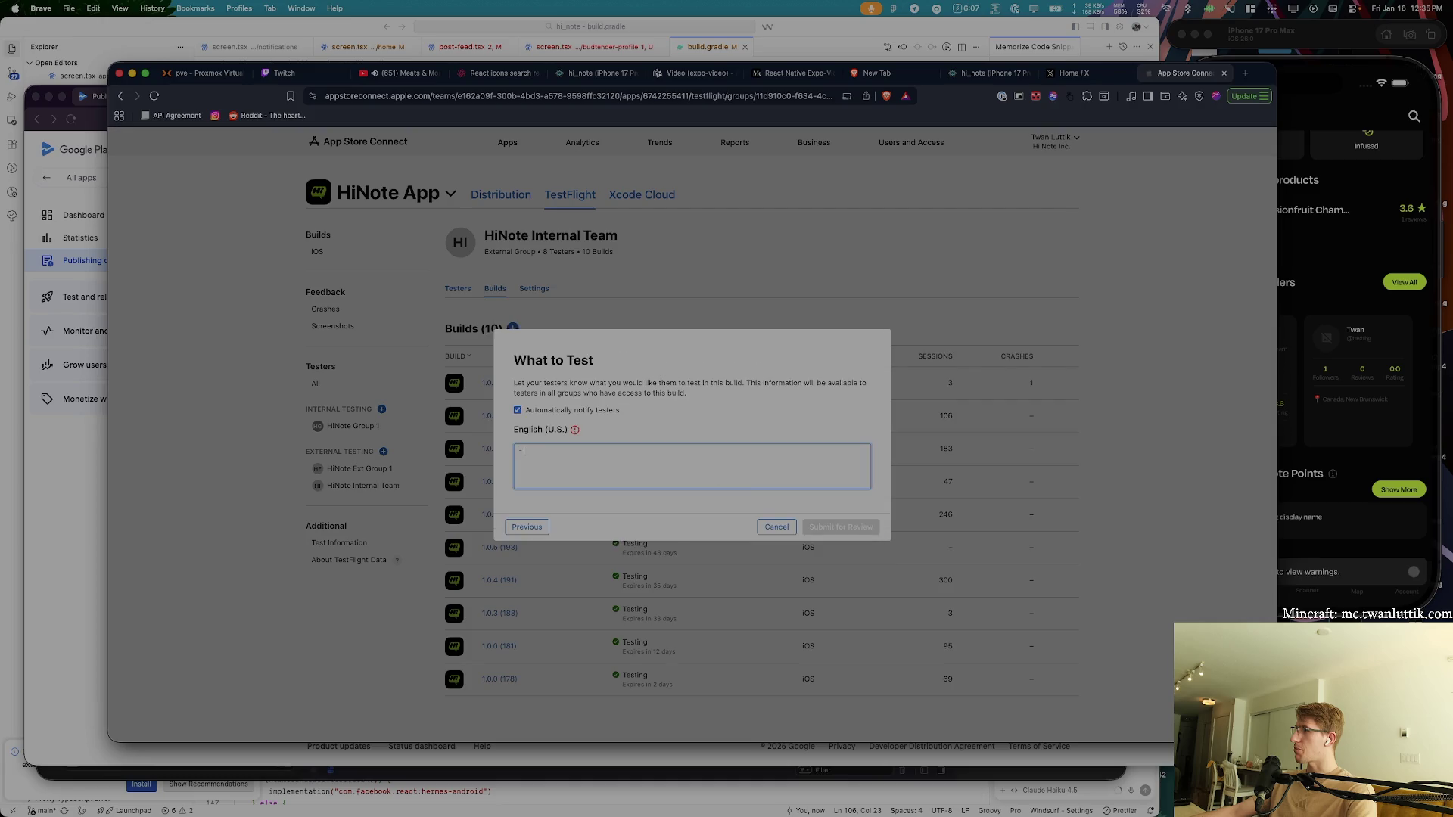
{"action": "type", "text": "- Imr"}
{"action": "key", "text": "BackSpace"}
{"action": "key", "text": "BackSpace"}
{"action": "key", "text": "BackSpace"}
{"action": "type", "text": "improved "}
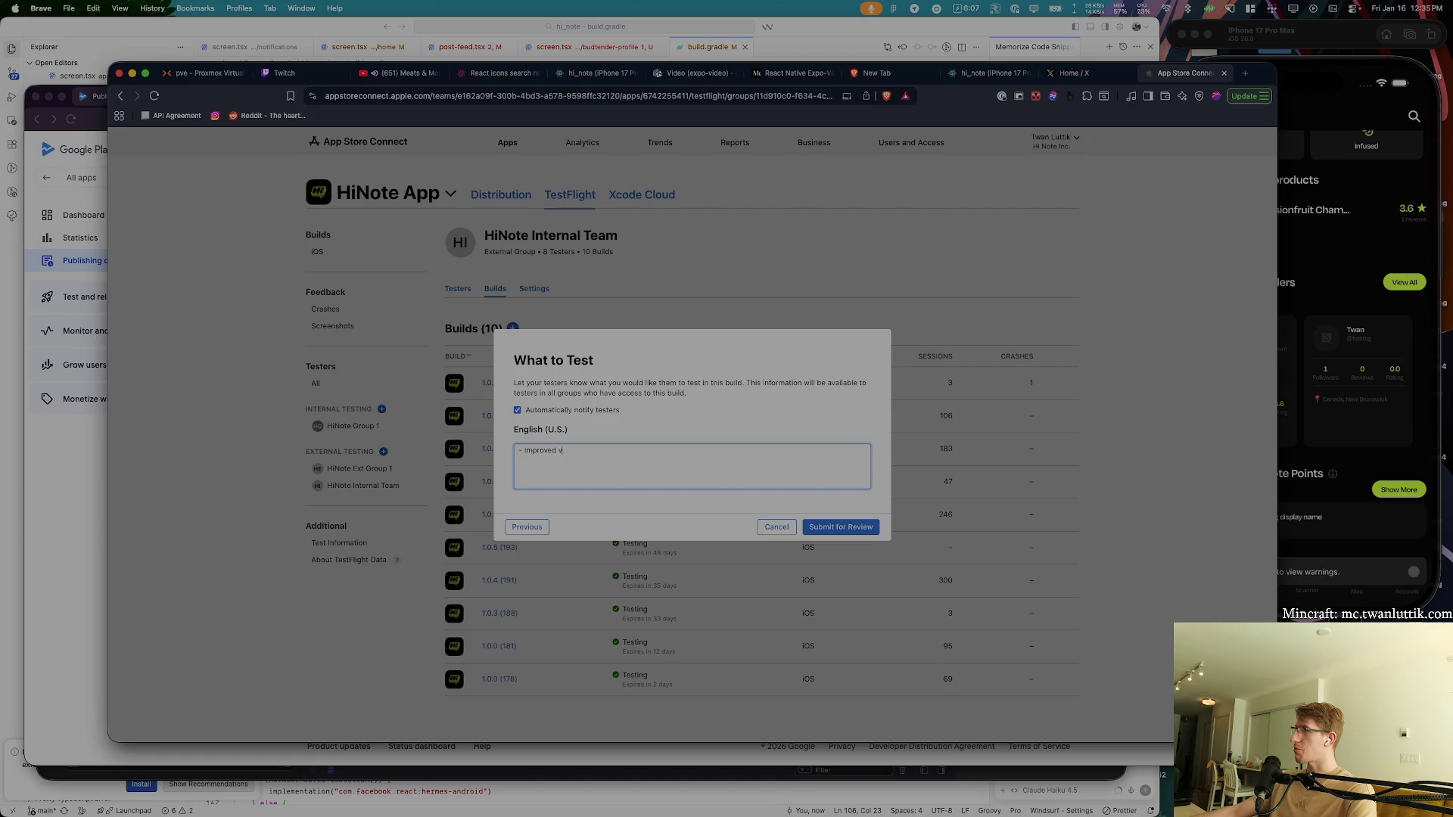
{"action": "type", "text": "Video"}
{"action": "key", "text": "BackSpace"}
{"action": "key", "text": "BackSpace"}
{"action": "key", "text": "BackSpace"}
{"action": "type", "text": "videos on "}
{"action": "type", "text": "posts with better handl"}
{"action": "type", "text": "ing"}
- Rewrite the note as 'Updated videos on posts for better handling and performance' and submit for review
{"action": "key", "text": "super+shift+Left"}
{"action": "key", "text": "BackSpace"}
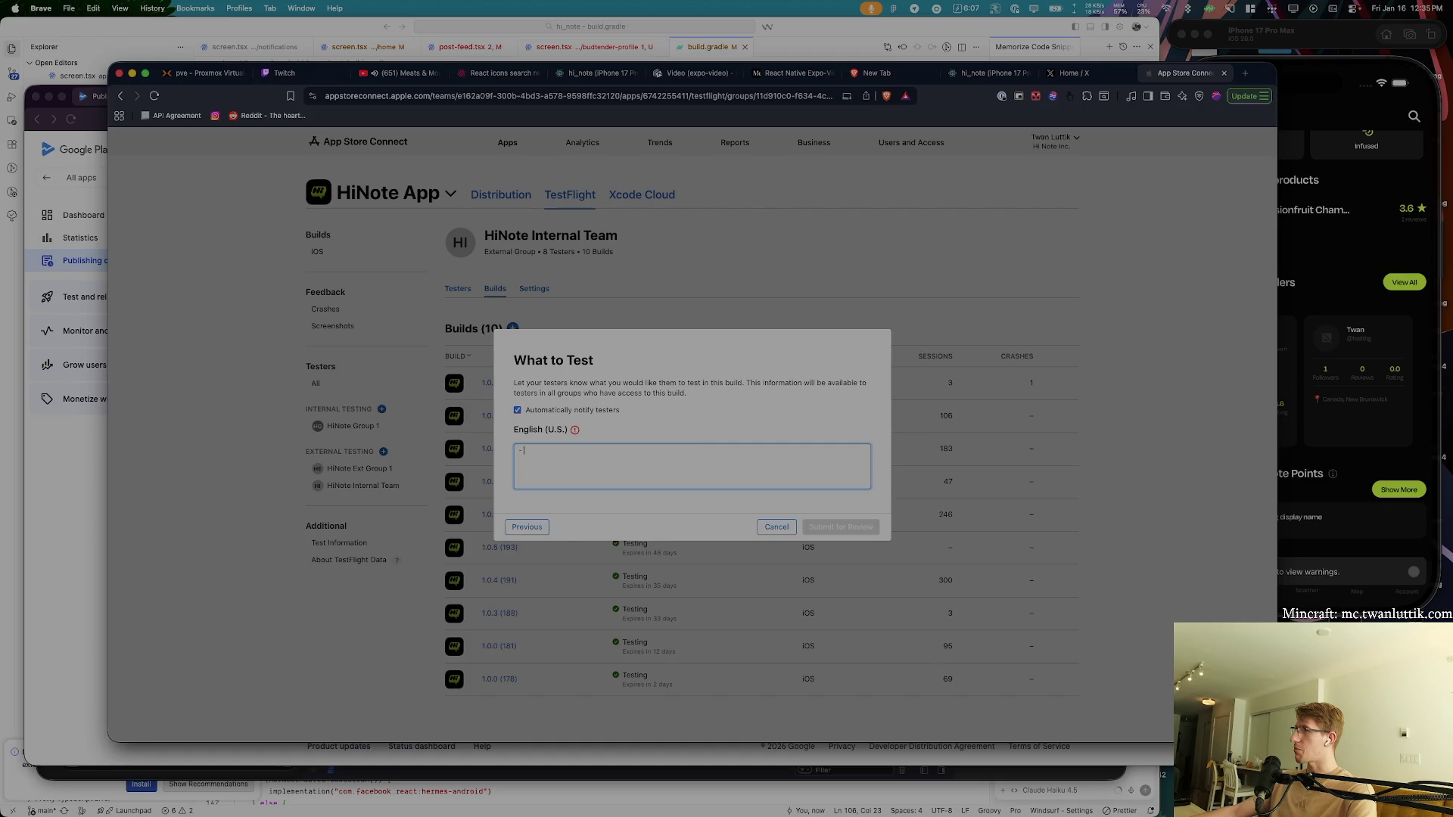
{"action": "type", "text": "Updated v"}
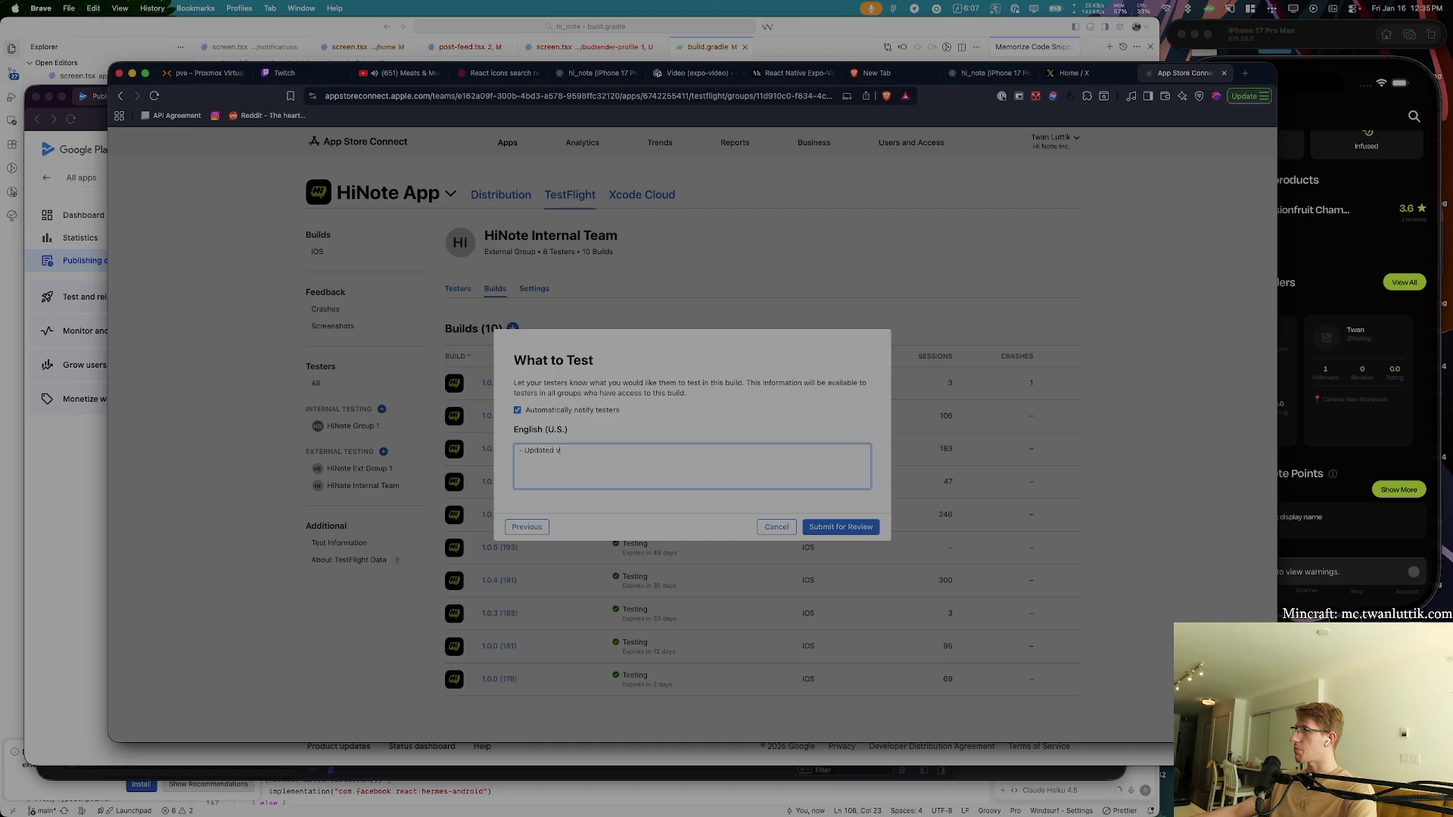
{"action": "type", "text": "ideos on posts"}
{"action": "type", "text": " for betthe"}
{"action": "key", "text": "BackSpace"}
{"action": "type", "text": "er handling and "}
{"action": "type", "text": "performan"}
{"action": "key", "text": "alt+BackSpace"}
{"action": "type", "text": "[pe"}
{"action": "type", "text": "performance"}
{"action": "left_click", "coordinate": [863, 530]}
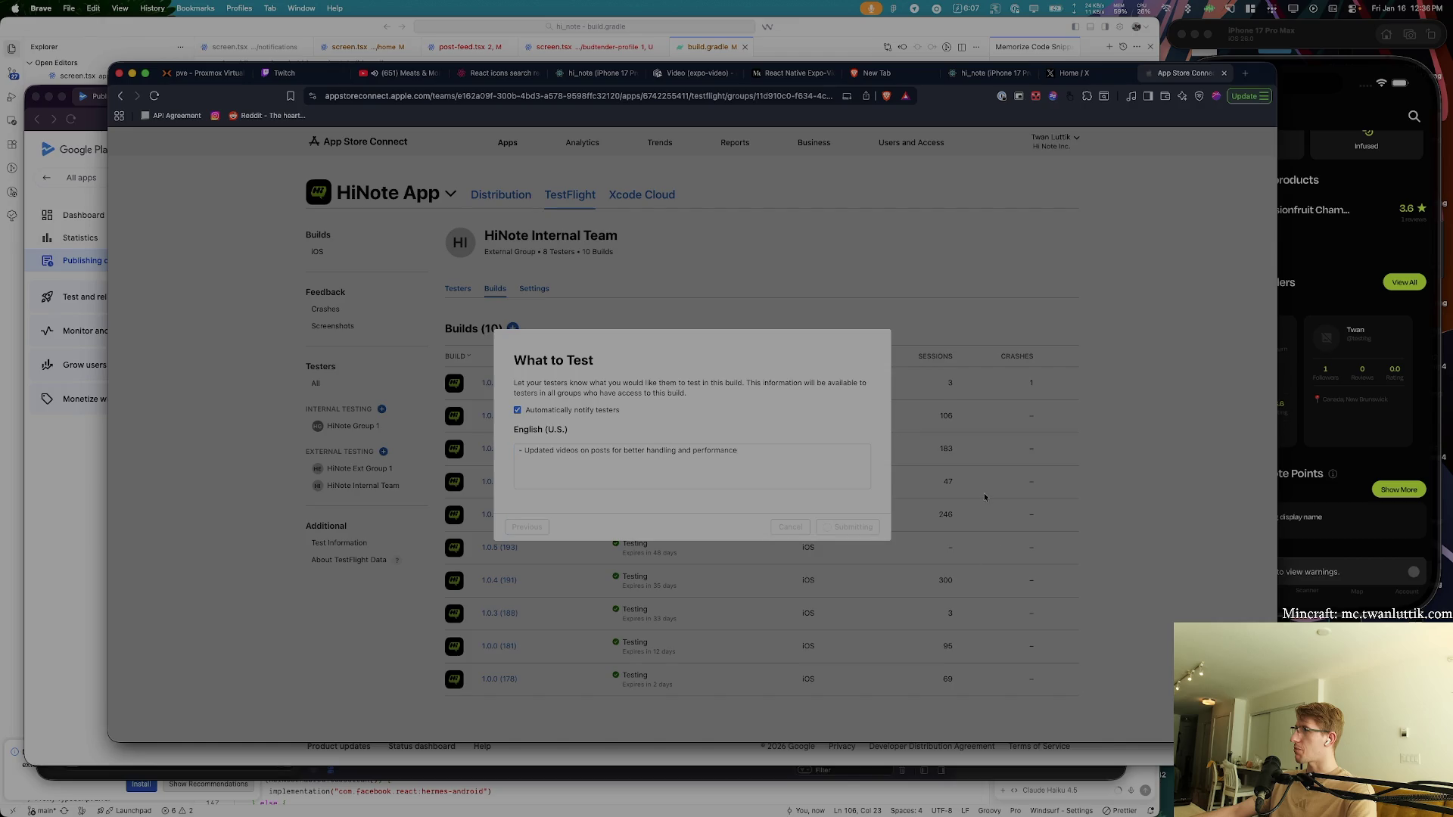